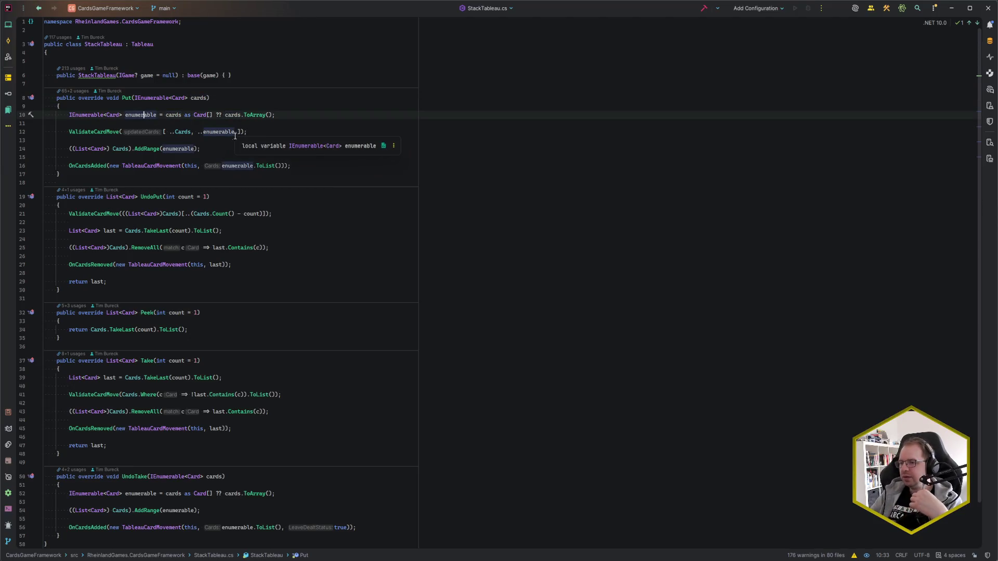
- Review the ..Cards spread on line 12 of Put and the other ValidateCardMove usages, including UndoPut
{"action": "left_click_drag", "start_coordinate": [169, 131], "coordinate": [233, 132]}
{"action": "left_click", "coordinate": [267, 133]}
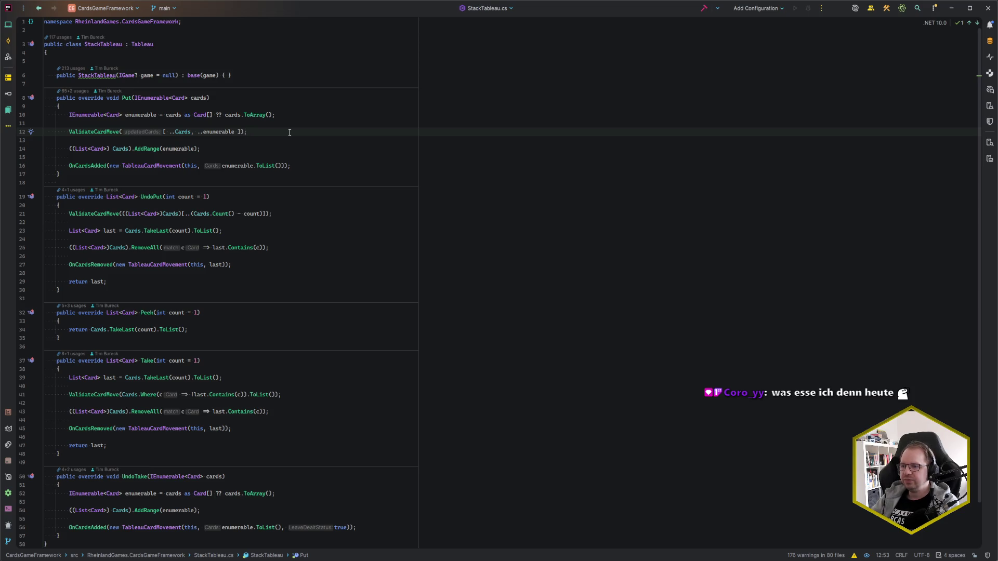
{"action": "left_click", "coordinate": [94, 131]}
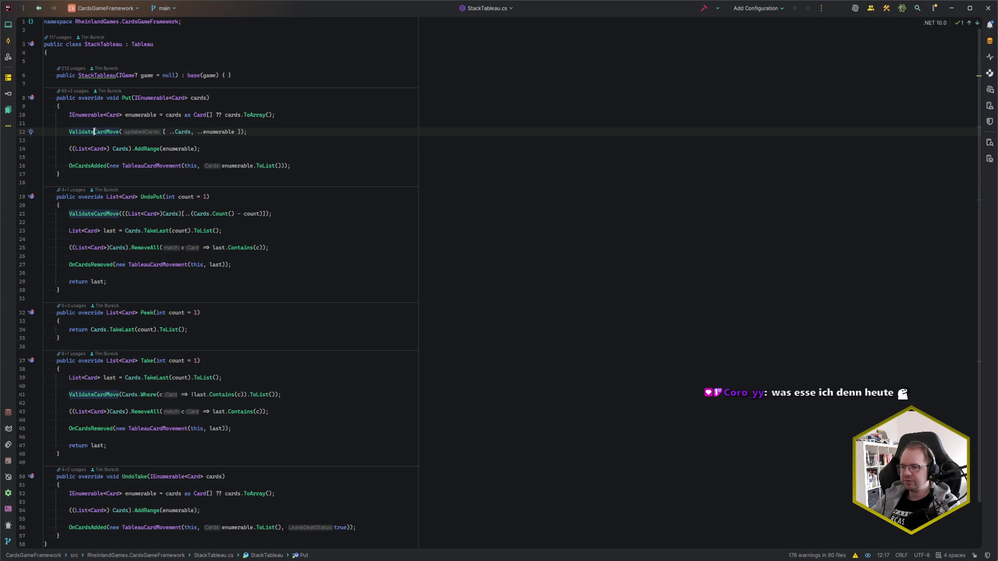
{"action": "left_click_drag", "start_coordinate": [192, 131], "coordinate": [169, 132]}
{"action": "left_click", "coordinate": [170, 131]}
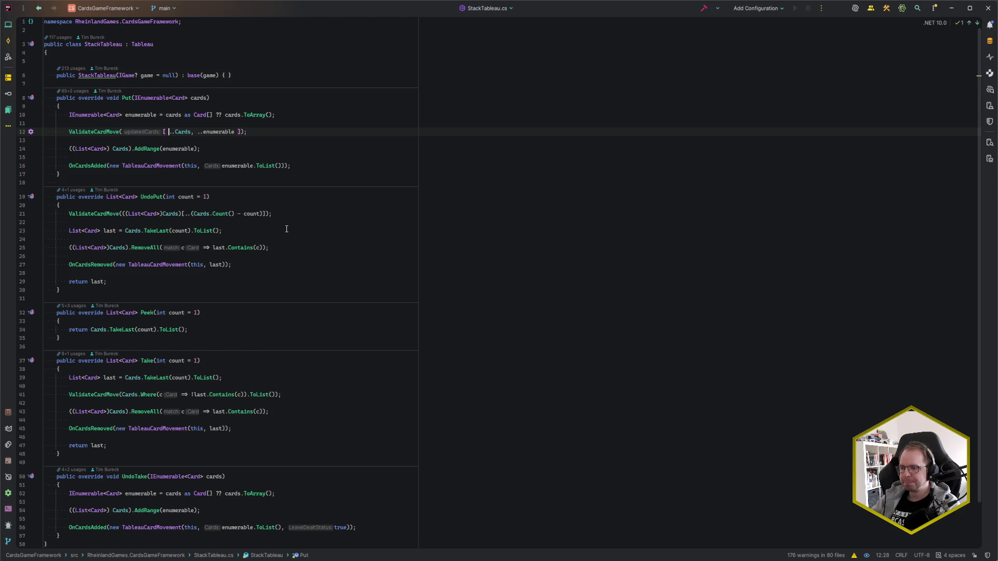
{"action": "left_click", "coordinate": [285, 213]}
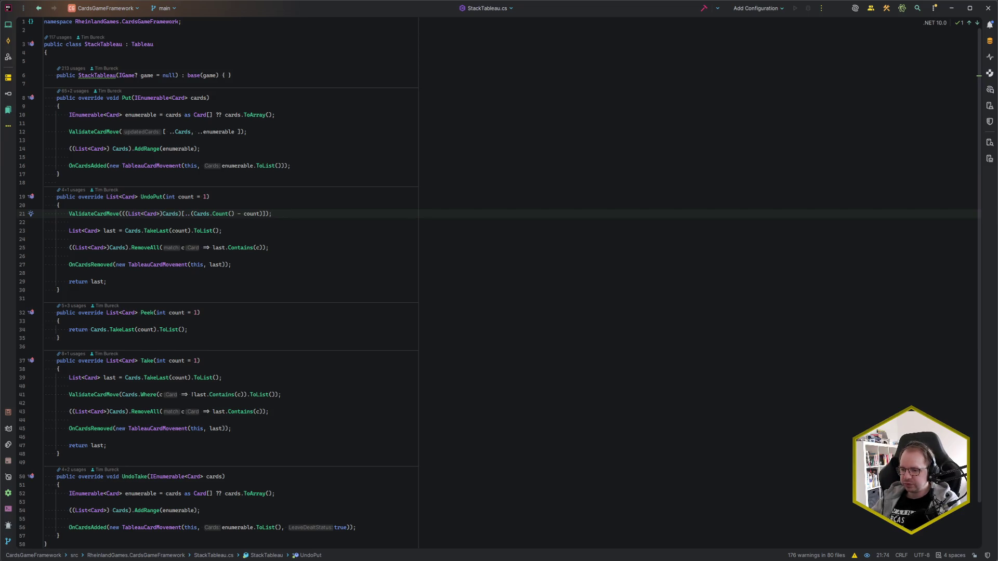
{"action": "key", "text": "alt+Tab"}
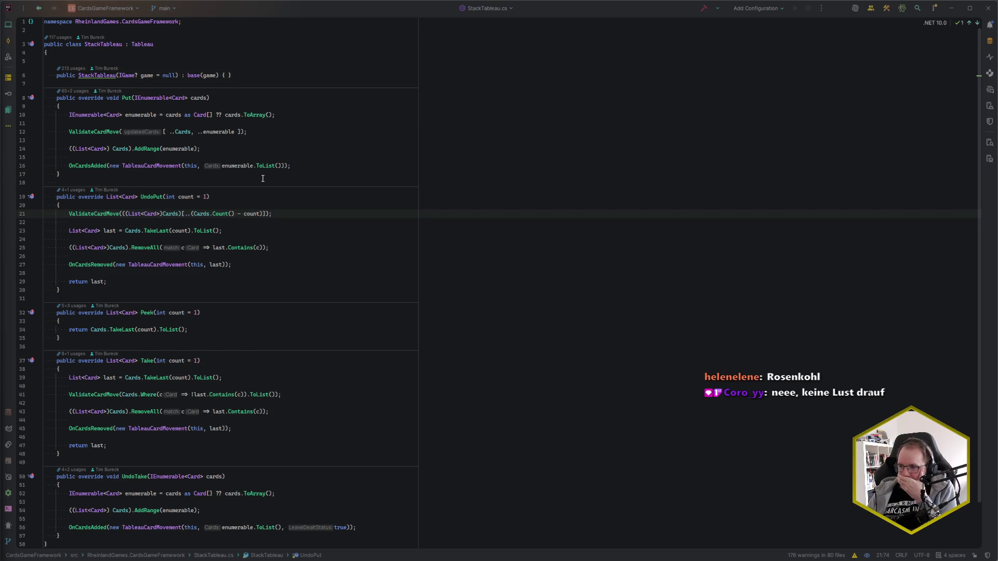
{"action": "left_click", "coordinate": [268, 133]}
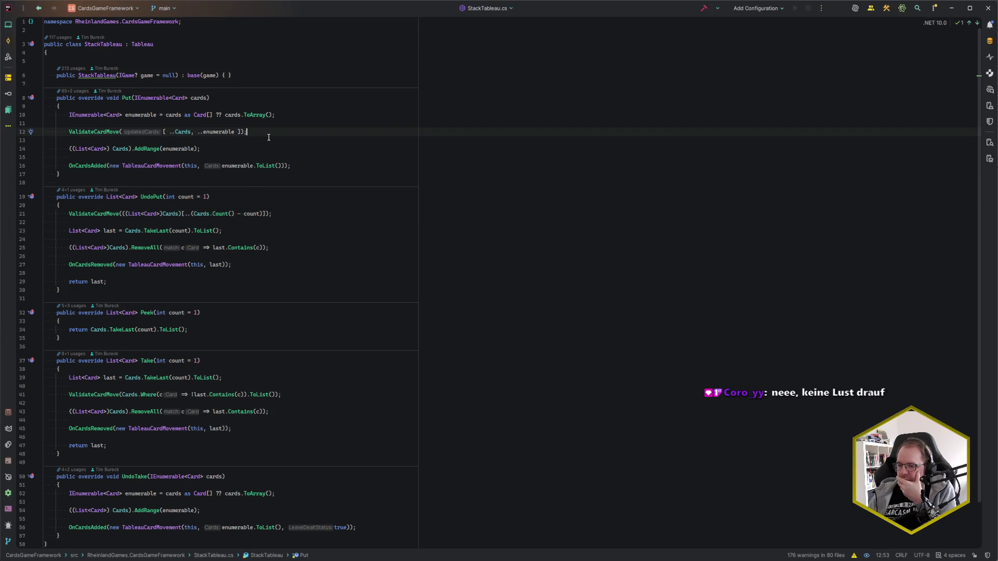
- Navigate back to RestrictionFactory.cs, then move via the SolitaireClientGodot window to the Codecks Bugs & QA card
{"action": "key", "text": "ctrl+alt+Left"}
{"action": "key", "text": "ctrl+alt+Right"}
{"action": "key", "text": "ctrl+alt+Left"}
{"action": "key", "text": "ctrl+alt+Left"}
{"action": "key", "text": "ctrl+alt+Left"}
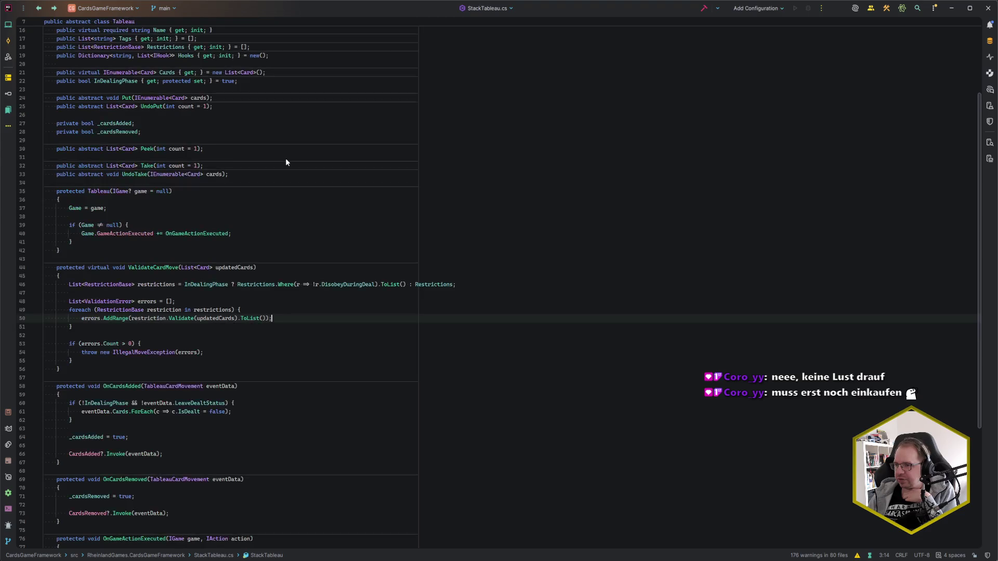
{"action": "key", "text": "ctrl+alt+Left"}
{"action": "key", "text": "ctrl+alt+Left"}
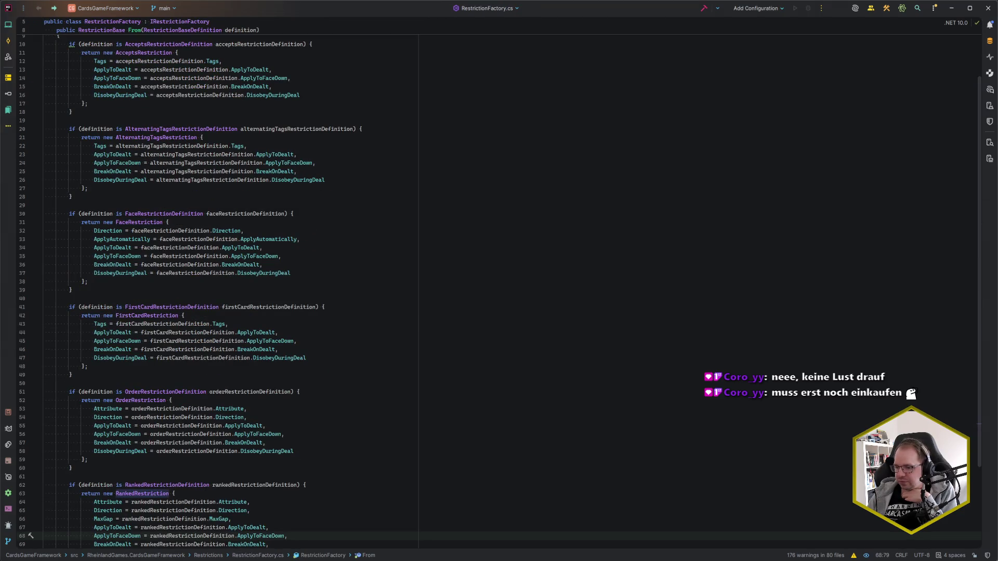
{"action": "key", "text": "alt+Tab"}
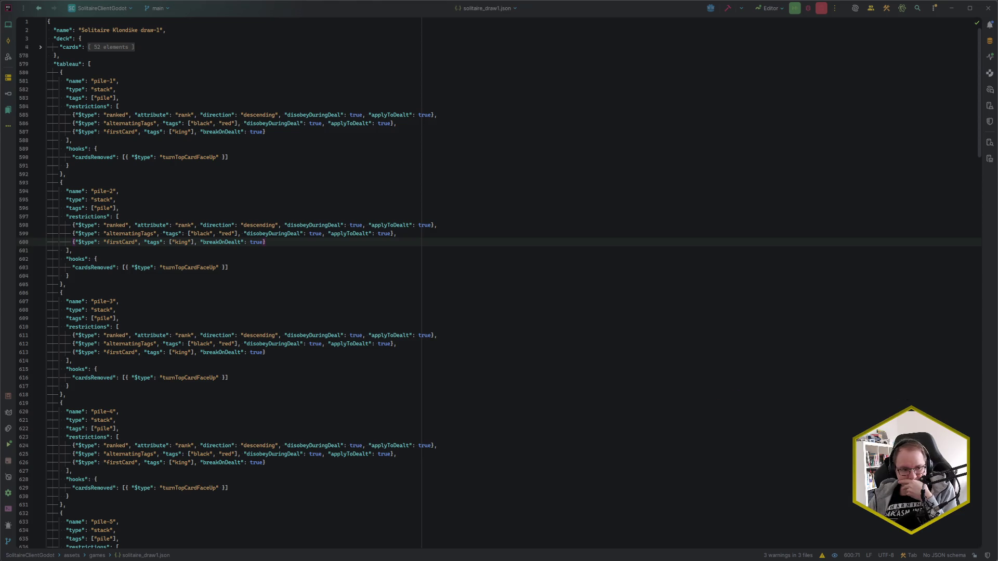
{"action": "key", "text": "alt+Tab"}
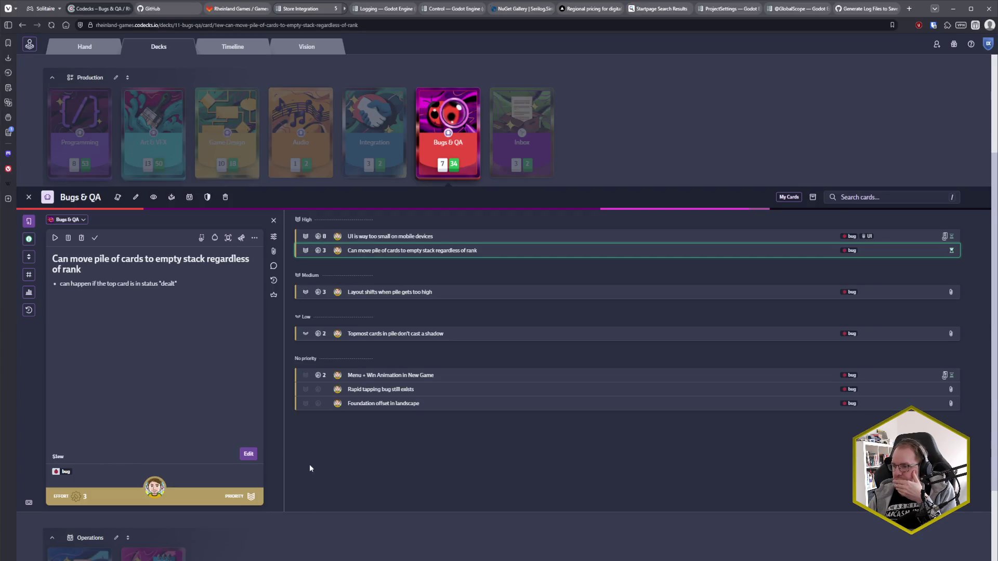
- Close the Bugs & QA deck panel to return to the Solitaire Klondike decks overview
{"action": "left_click", "coordinate": [28, 197]}
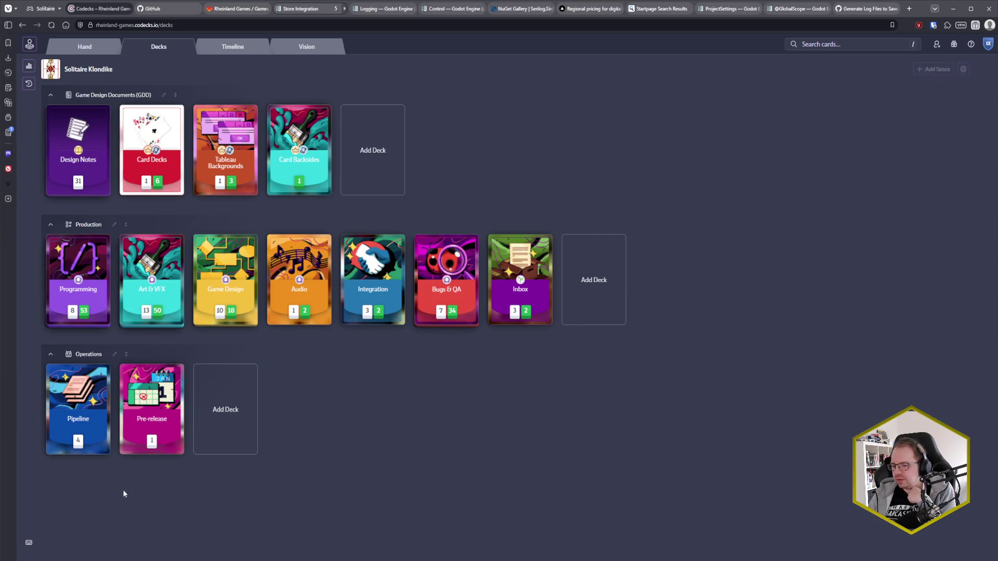
{"action": "mouse_move", "coordinate": [57, 559]}
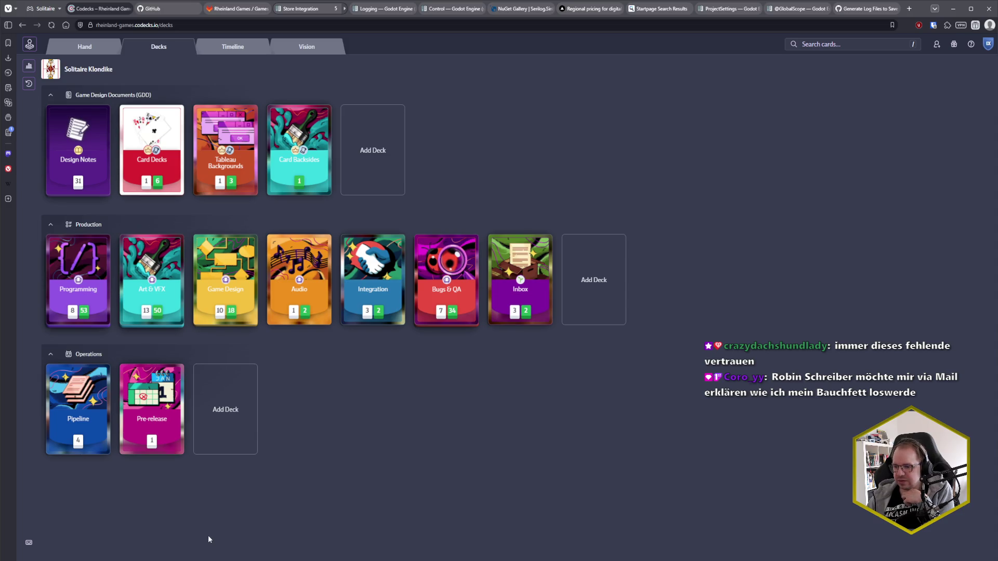
{"action": "mouse_move", "coordinate": [103, 560]}
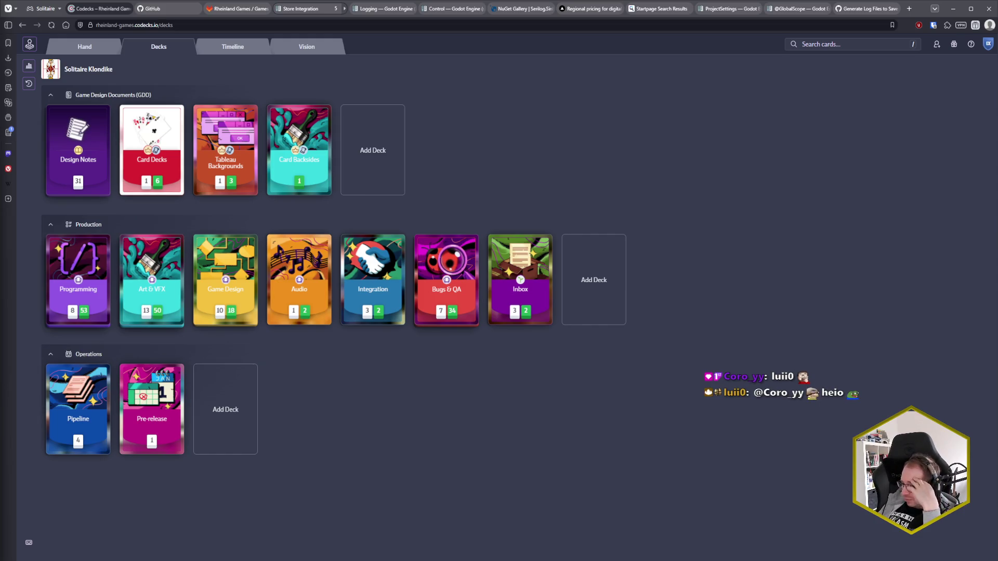
- Open the Inbox deck under Production to list its cards
{"action": "mouse_move", "coordinate": [16, 540]}
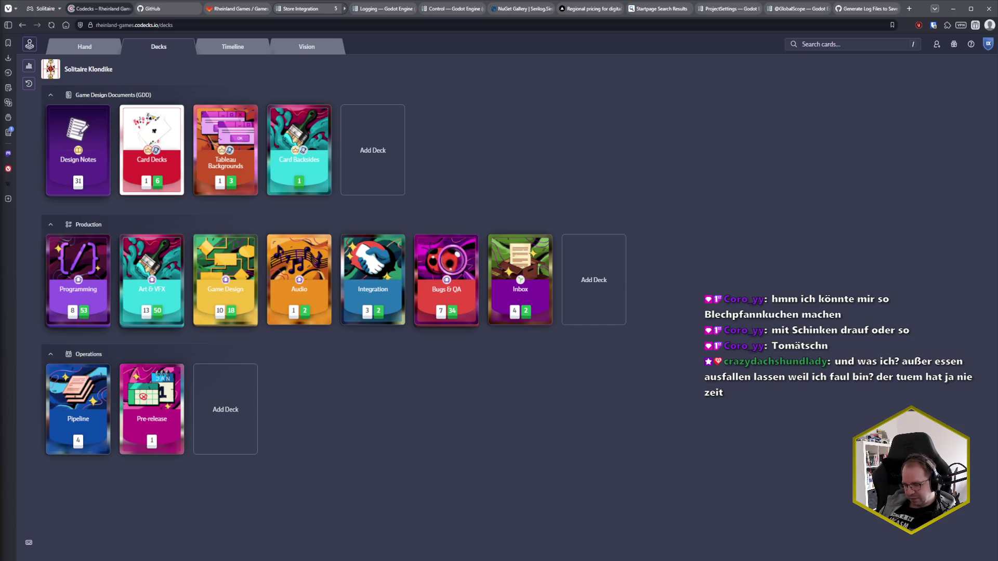
{"action": "left_click", "coordinate": [534, 284]}
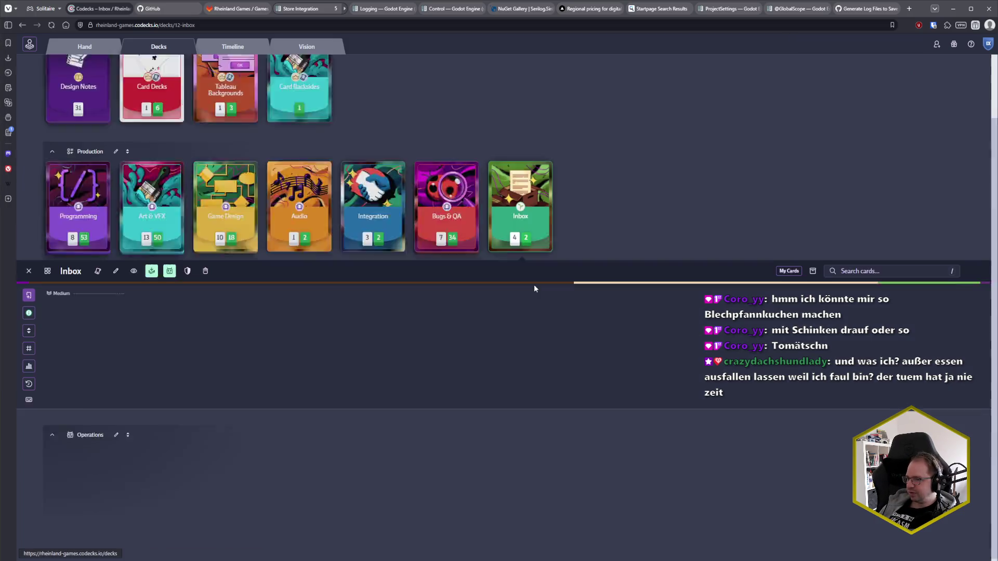
- From the iPhone test card's attachments, download game.log and save it as game (2).log
{"action": "left_click", "coordinate": [232, 325]}
{"action": "left_click", "coordinate": [273, 322]}
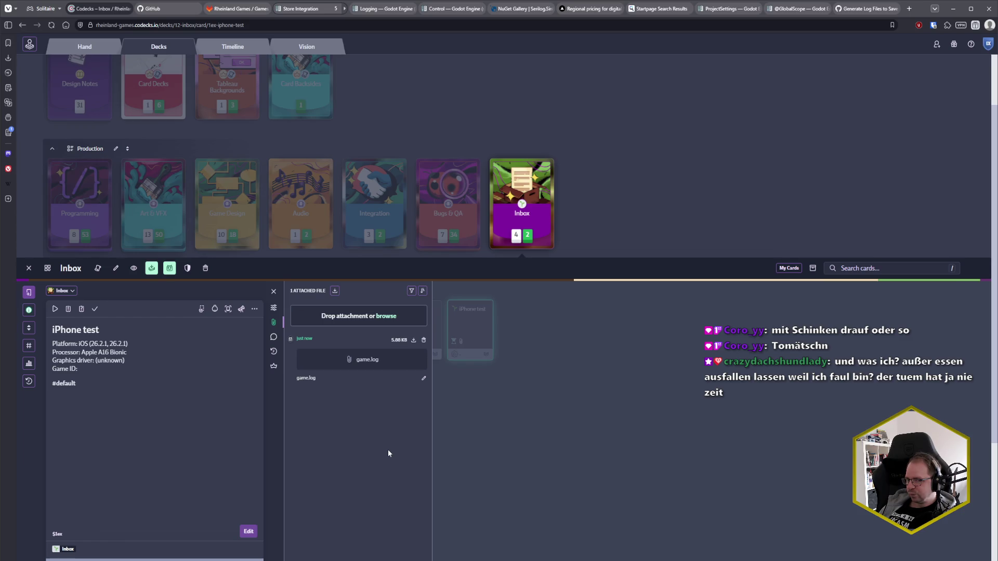
{"action": "left_click", "coordinate": [366, 362]}
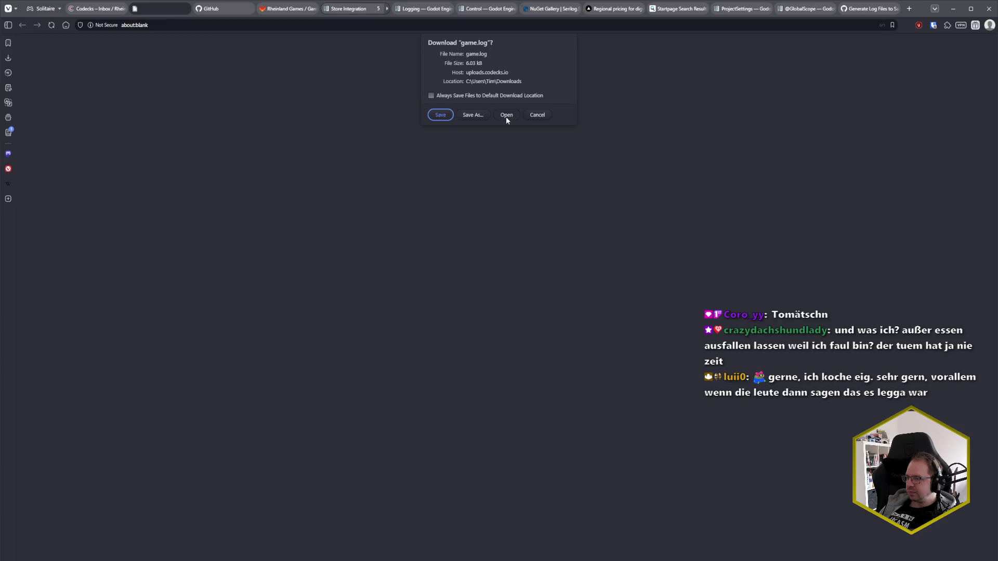
{"action": "left_click", "coordinate": [450, 115]}
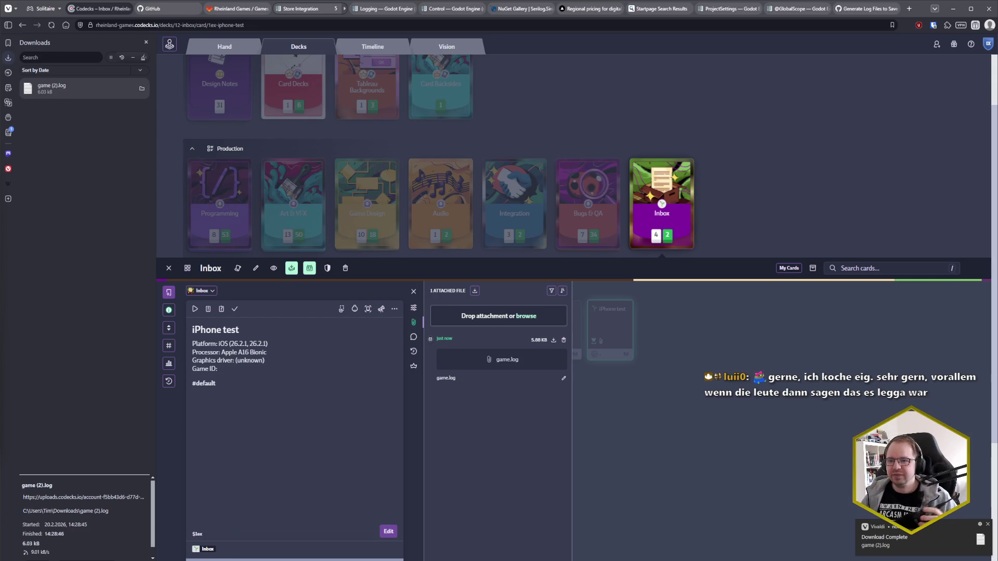
{"action": "key", "text": "alt+Tab"}
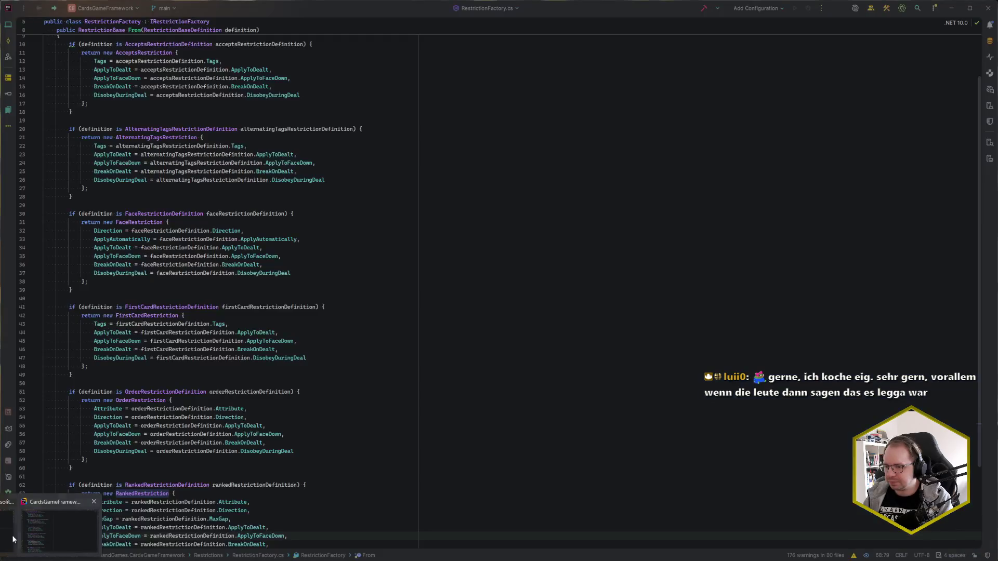
- Open game (2).log in the editor and mark its NullReferenceException stack trace
{"action": "left_click_drag", "start_coordinate": [980, 539], "coordinate": [215, 201]}
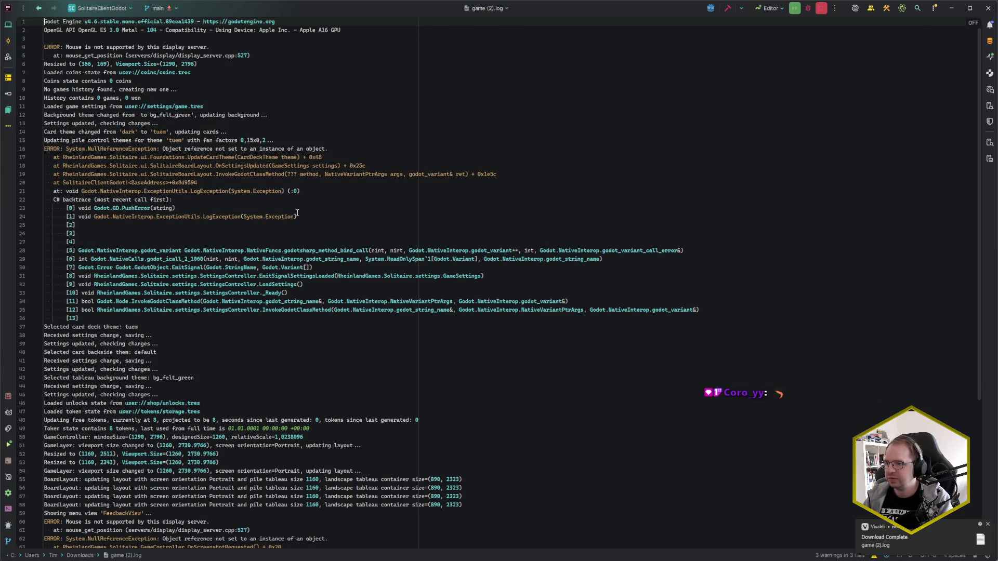
{"action": "left_click", "coordinate": [323, 216]}
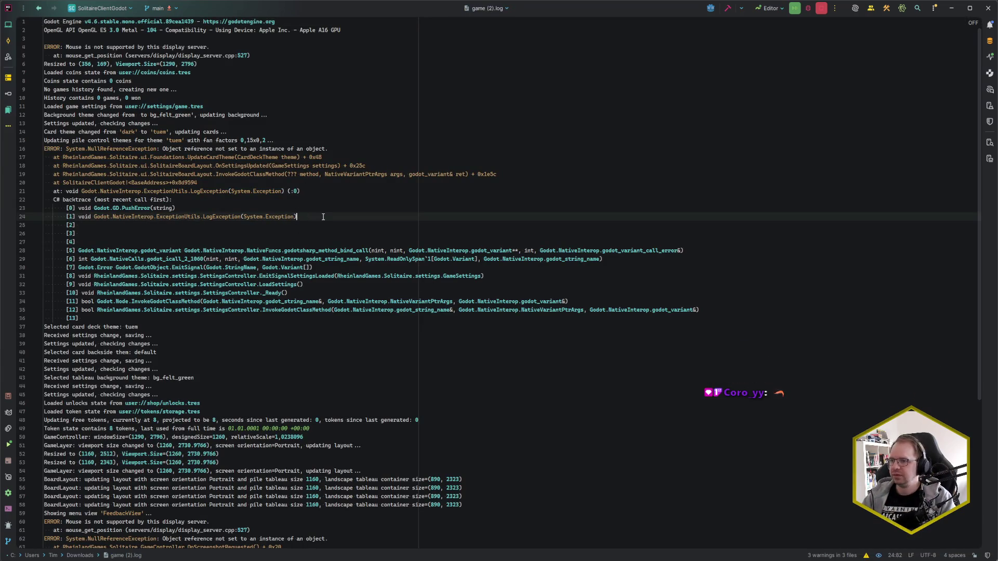
{"action": "key", "text": "Down"}
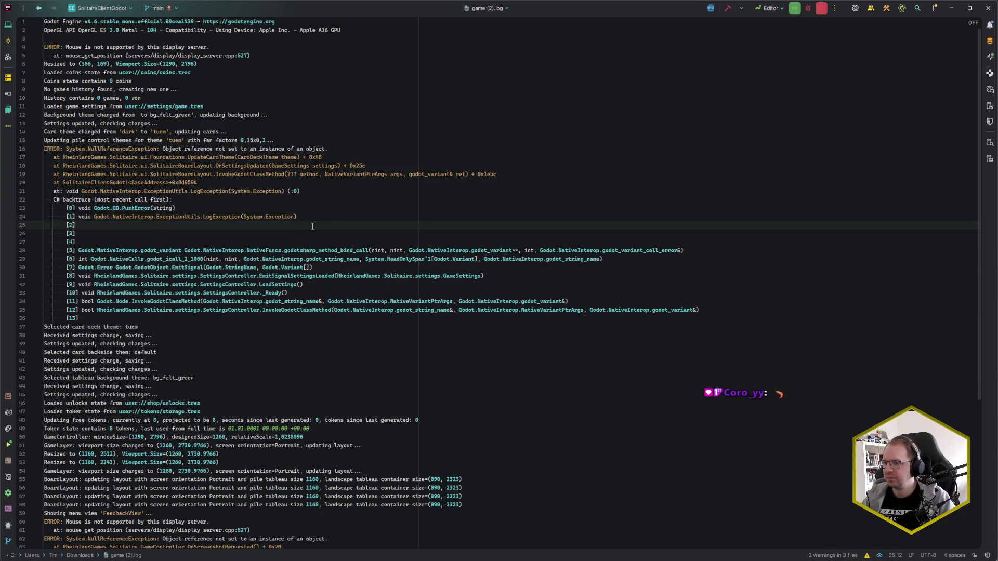
{"action": "mouse_move", "coordinate": [50, 147]}
{"action": "left_mouse_down"}
{"action": "mouse_move", "coordinate": [78, 161]}
{"action": "mouse_move", "coordinate": [141, 318]}
{"action": "left_mouse_up"}
{"action": "left_click", "coordinate": [142, 319]}
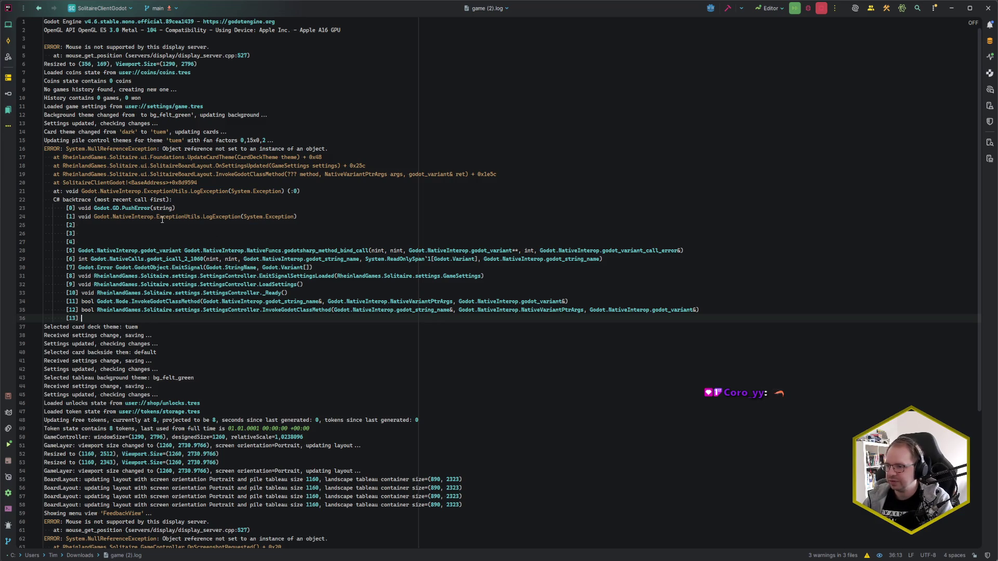
- Inspect the PushError, EmitSignal and EmitSignalSettingsLoaded frames and the empty frames [2] to [4]
{"action": "left_click", "coordinate": [128, 208]}
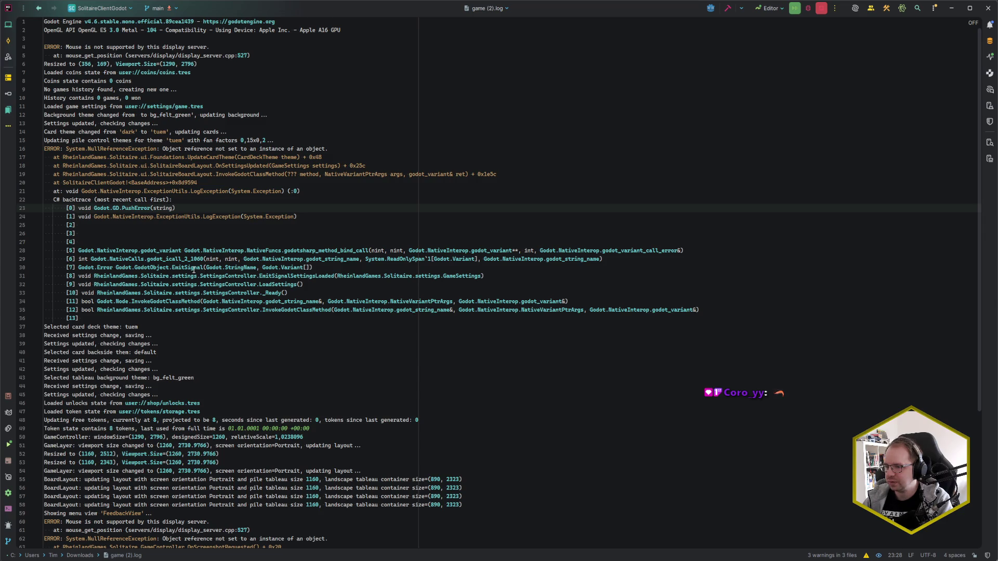
{"action": "left_click", "coordinate": [196, 270]}
{"action": "left_click", "coordinate": [288, 276]}
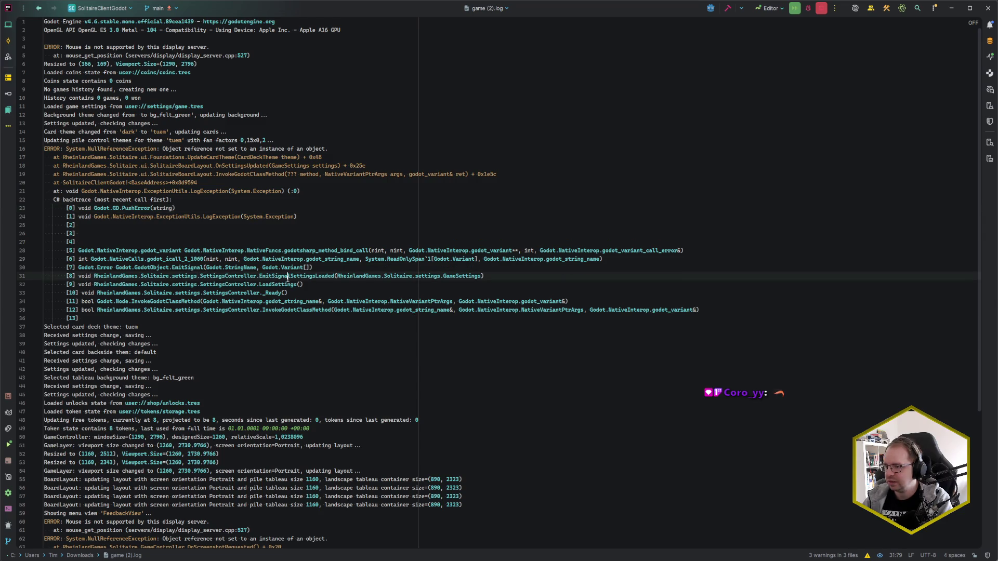
{"action": "left_click", "coordinate": [294, 276]}
{"action": "left_click", "coordinate": [291, 276]}
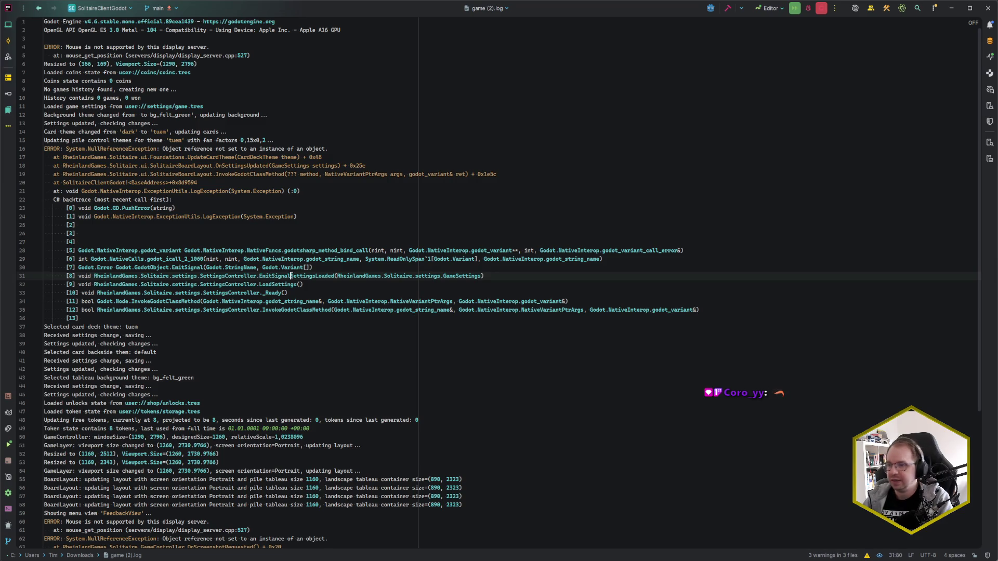
{"action": "mouse_move", "coordinate": [205, 236]}
{"action": "left_mouse_down"}
{"action": "mouse_move", "coordinate": [73, 243]}
{"action": "mouse_move", "coordinate": [70, 229]}
{"action": "left_mouse_up"}
{"action": "left_click", "coordinate": [68, 224]}
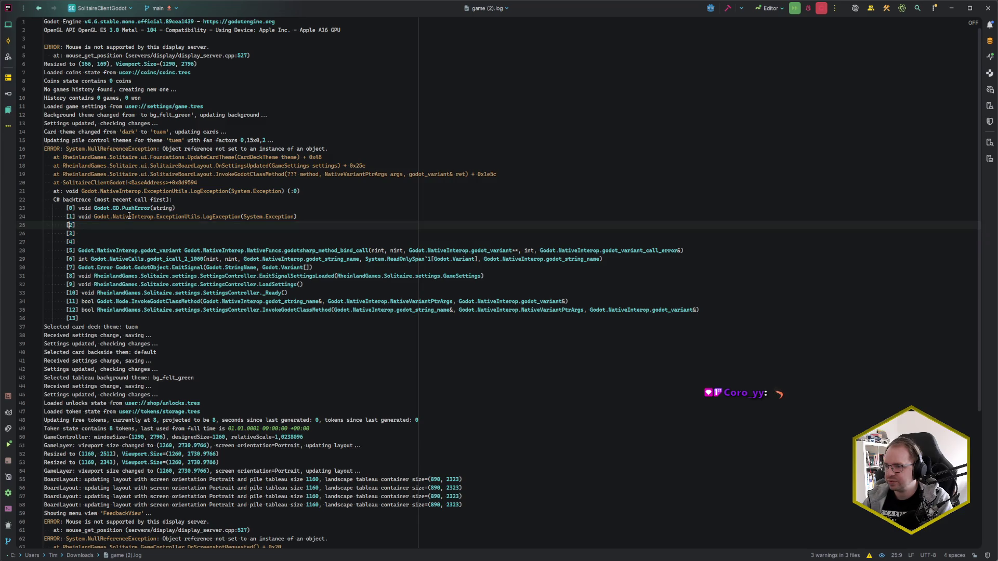
{"action": "scroll", "coordinate": [243, 193], "scroll_direction": "down", "scroll_amount": 4}
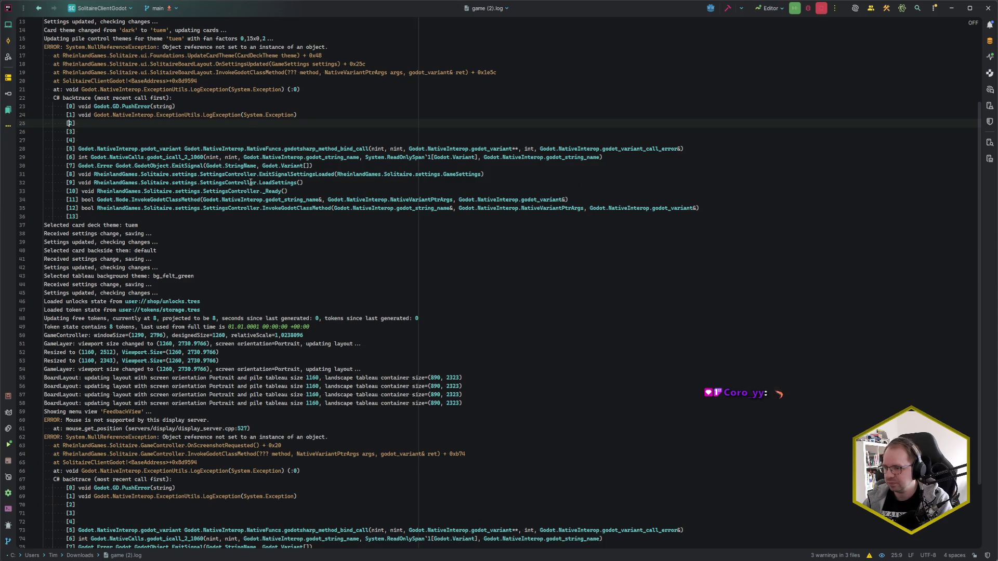
{"action": "scroll", "coordinate": [250, 182], "scroll_direction": "down", "scroll_amount": 4}
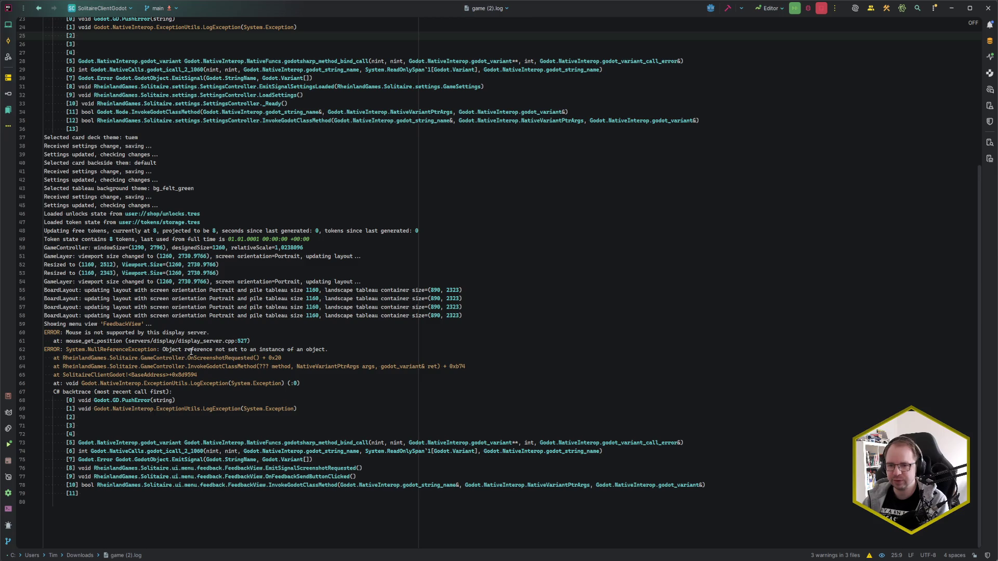
{"action": "scroll", "coordinate": [207, 358], "scroll_direction": "up", "scroll_amount": 6}
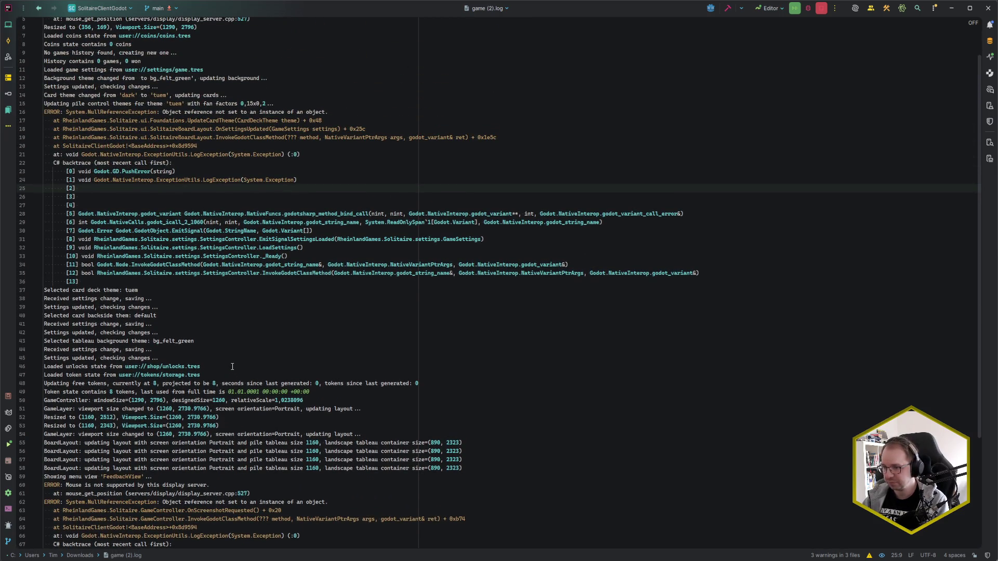
{"action": "scroll", "coordinate": [232, 367], "scroll_direction": "up", "scroll_amount": 2}
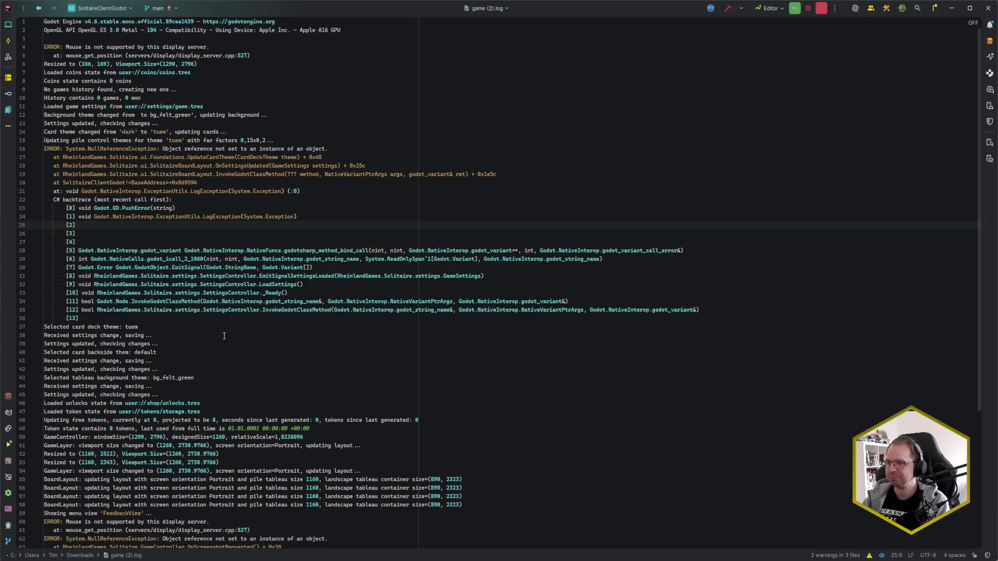
{"action": "scroll", "coordinate": [224, 336], "scroll_direction": "down", "scroll_amount": 6}
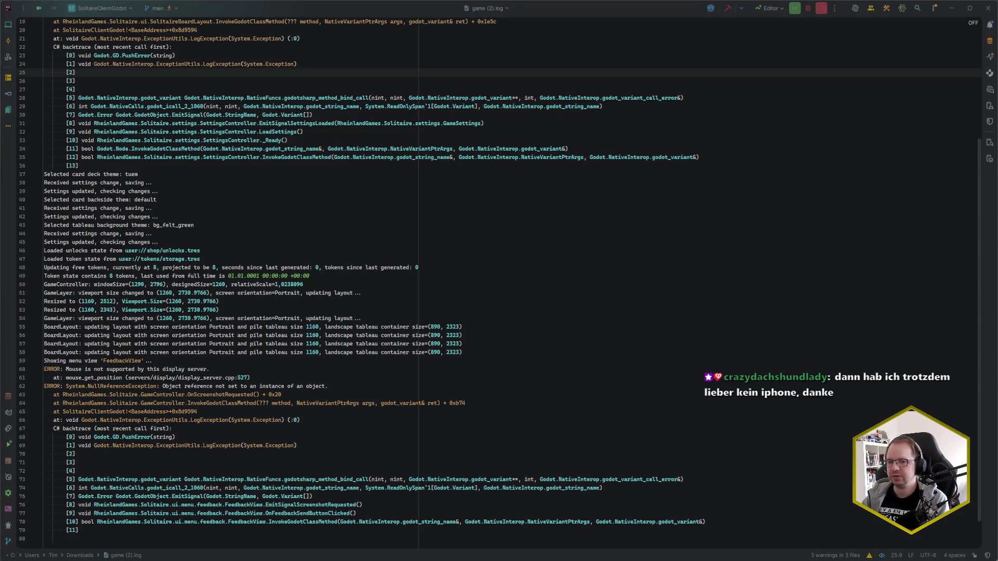
{"action": "left_click", "coordinate": [191, 176]}
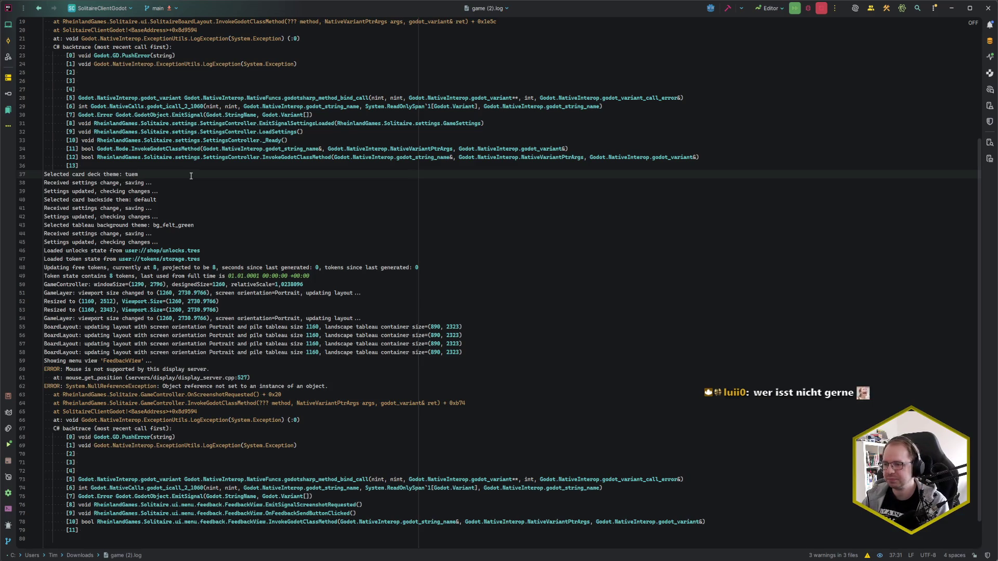
{"action": "scroll", "coordinate": [193, 174], "scroll_direction": "down", "scroll_amount": 2}
{"action": "left_click", "coordinate": [253, 270]}
{"action": "left_click", "coordinate": [245, 263]}
{"action": "left_click", "coordinate": [243, 260]}
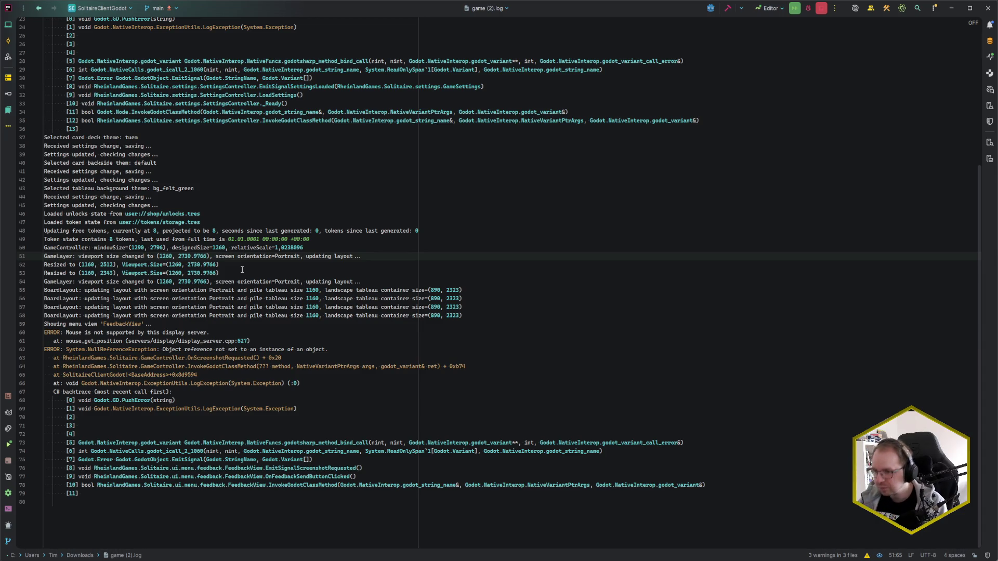
{"action": "left_click", "coordinate": [234, 323]}
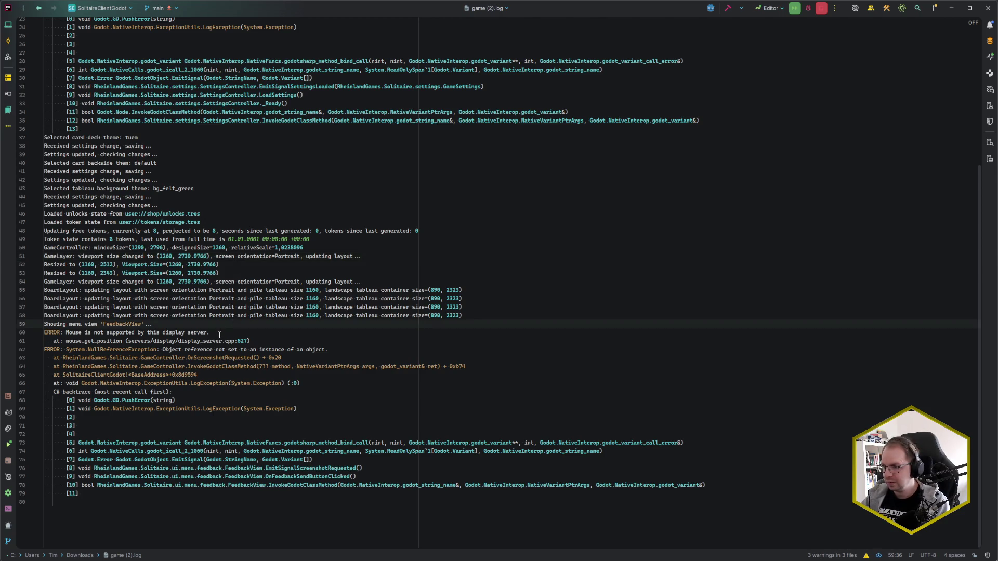
{"action": "mouse_move", "coordinate": [266, 468]}
{"action": "left_mouse_down"}
{"action": "mouse_move", "coordinate": [357, 469]}
{"action": "mouse_move", "coordinate": [284, 469]}
{"action": "left_mouse_up"}
{"action": "left_click", "coordinate": [358, 468]}
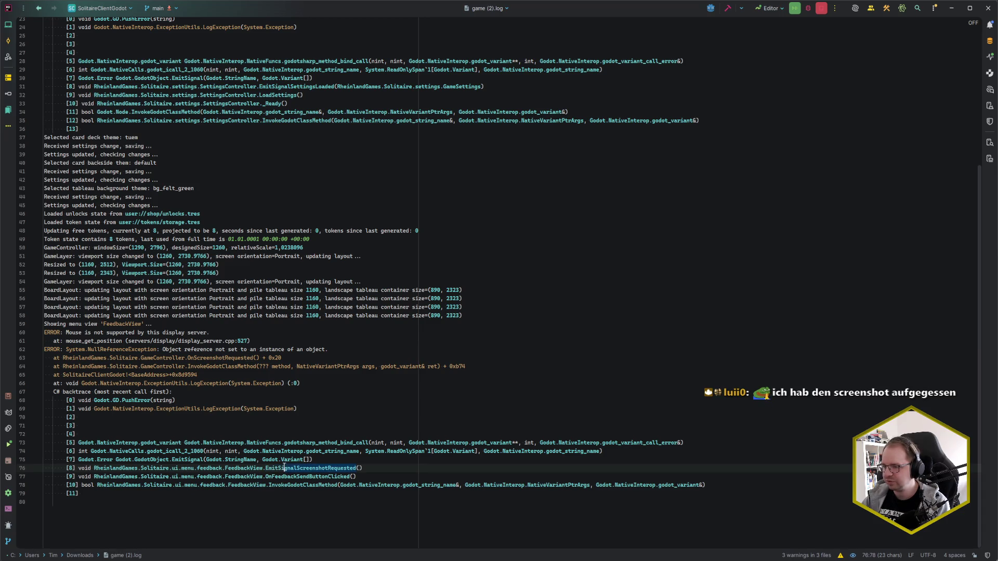
{"action": "left_click", "coordinate": [266, 468]}
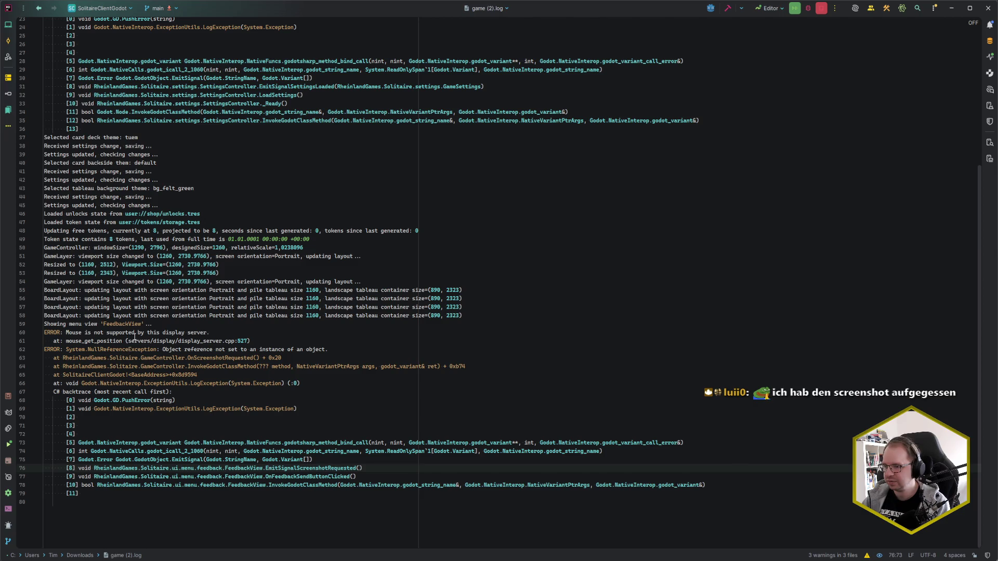
{"action": "left_click", "coordinate": [226, 331]}
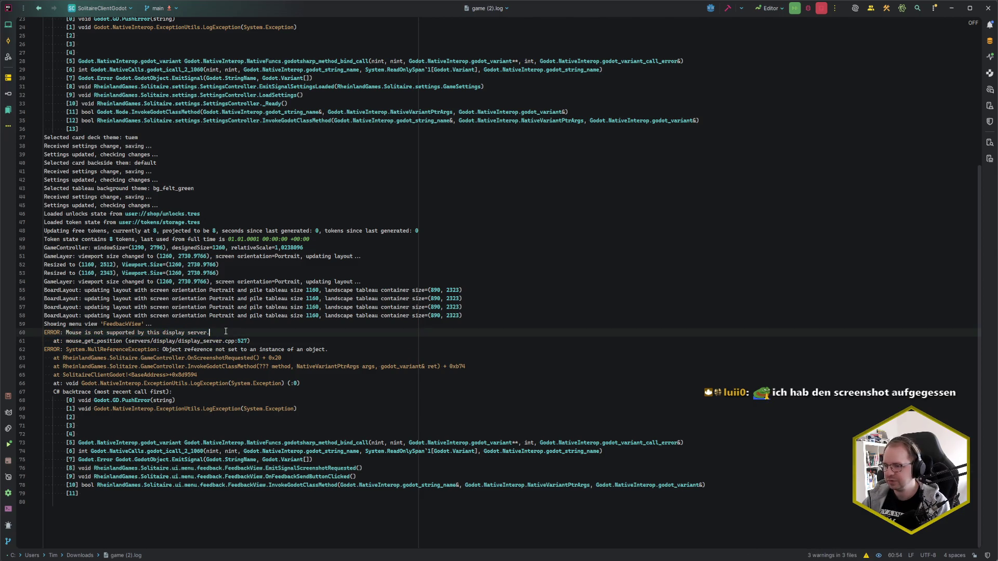
{"action": "mouse_move", "coordinate": [226, 331]}
{"action": "left_mouse_down"}
{"action": "mouse_move", "coordinate": [66, 332]}
{"action": "mouse_move", "coordinate": [218, 333]}
{"action": "left_mouse_up"}
{"action": "left_click", "coordinate": [66, 332]}
{"action": "left_click", "coordinate": [221, 335]}
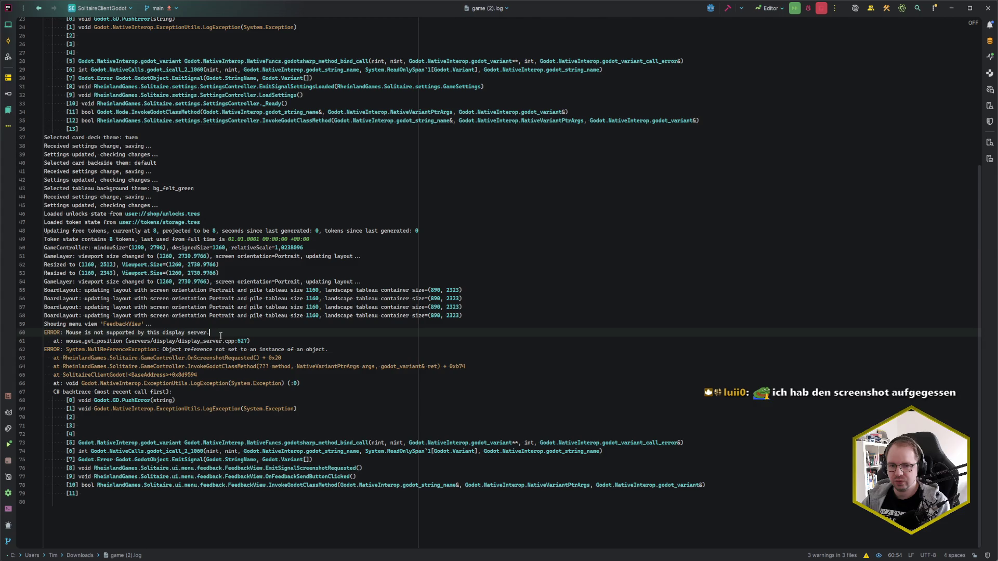
{"action": "left_click", "coordinate": [341, 416]}
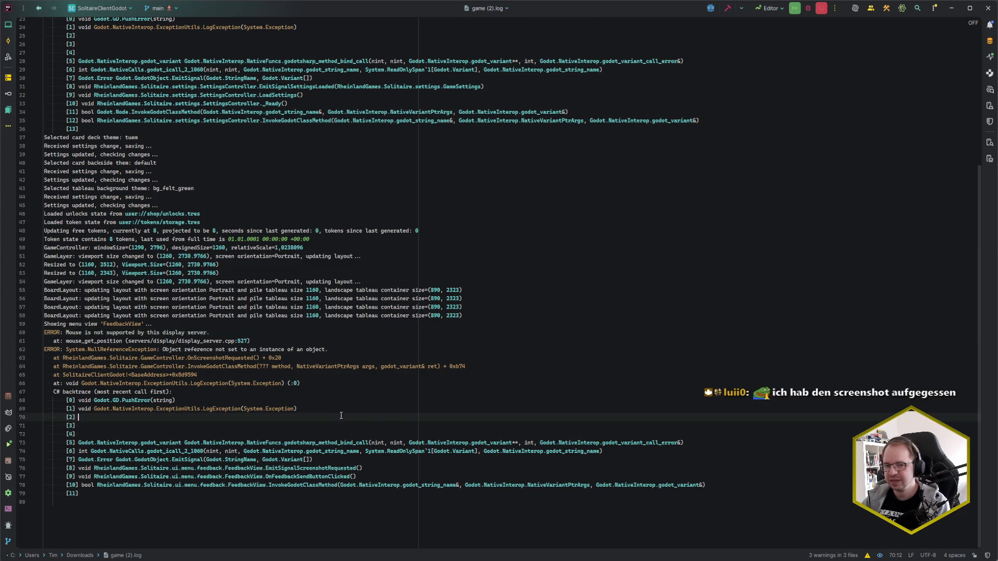
{"action": "left_click", "coordinate": [322, 429]}
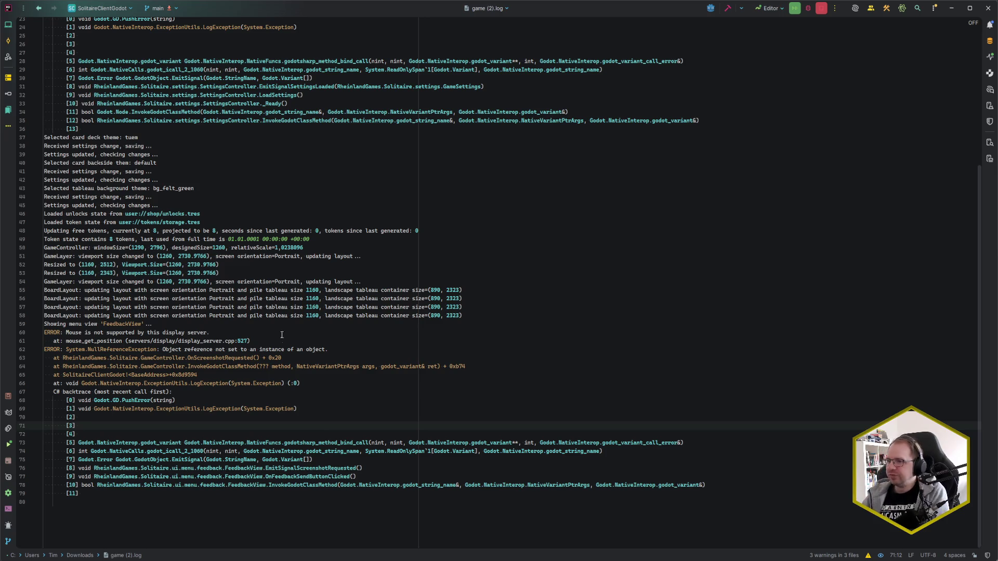
{"action": "left_click", "coordinate": [252, 185]}
{"action": "left_click", "coordinate": [251, 196]}
{"action": "left_click", "coordinate": [249, 315]}
{"action": "left_click", "coordinate": [223, 357]}
{"action": "key", "text": "ctrl+e"}
- In FeedbackView.cs, extend the _includeLogs condition with && FileAccess.FileExists("user://logs/godot.log")
{"action": "key", "text": "Down"}
{"action": "key", "text": "Down"}
{"action": "key", "text": "Down"}
{"action": "key", "text": "Return"}
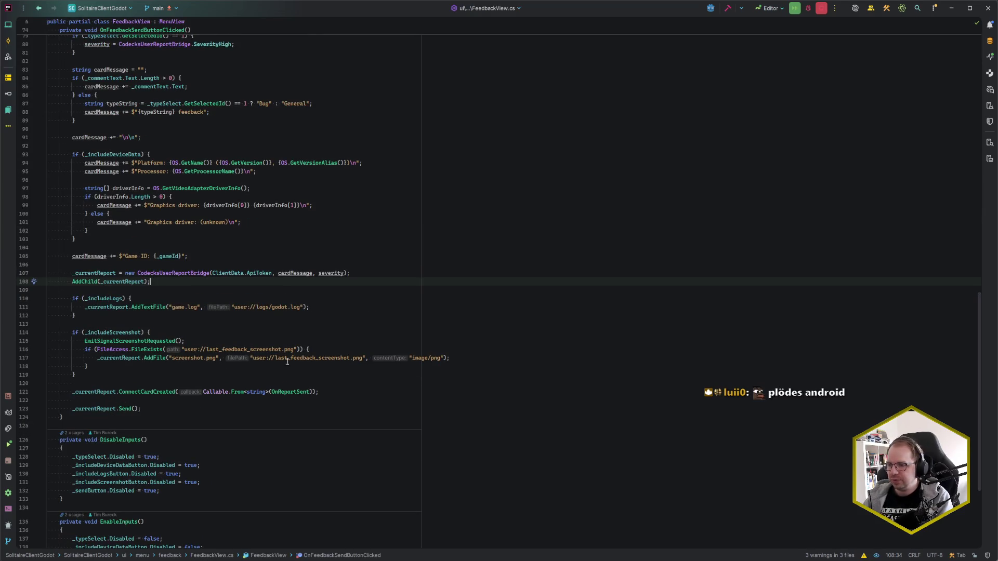
{"action": "left_click", "coordinate": [124, 299]}
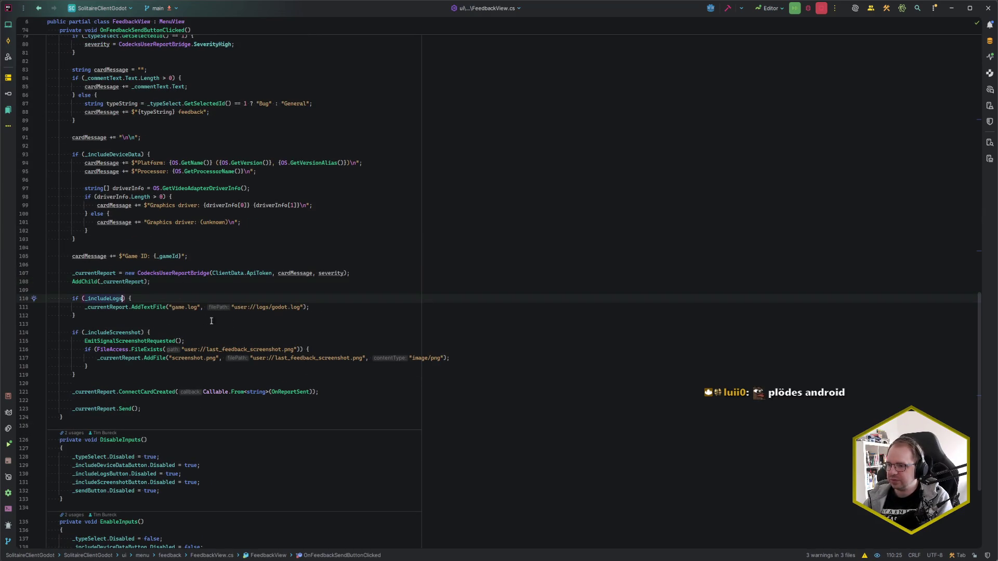
{"action": "type", "text": "&& FileA"}
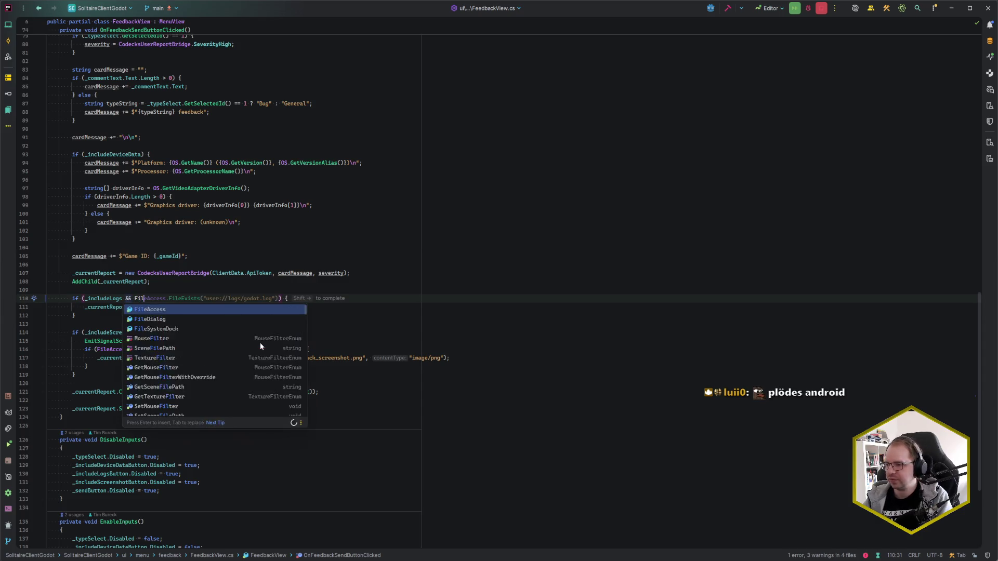
{"action": "key", "text": "shift+Right"}
- Add then undo a screenshot file check, inspect EmitSignalScreenshotRequested, and bring up the Solitaire game window
{"action": "key", "text": "Down"}
{"action": "key", "text": "Down"}
{"action": "key", "text": "Down"}
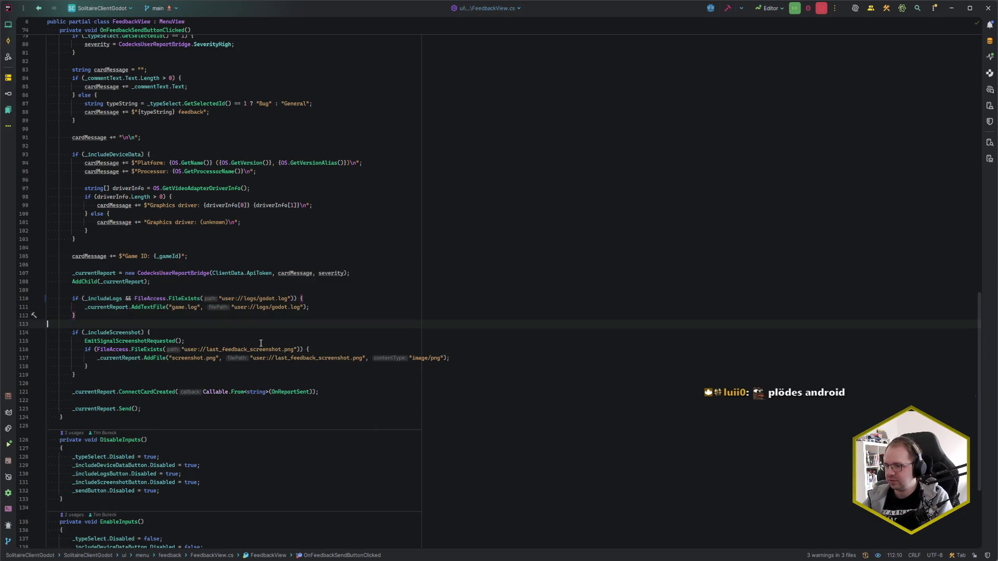
{"action": "type", "text": "&& Fi"}
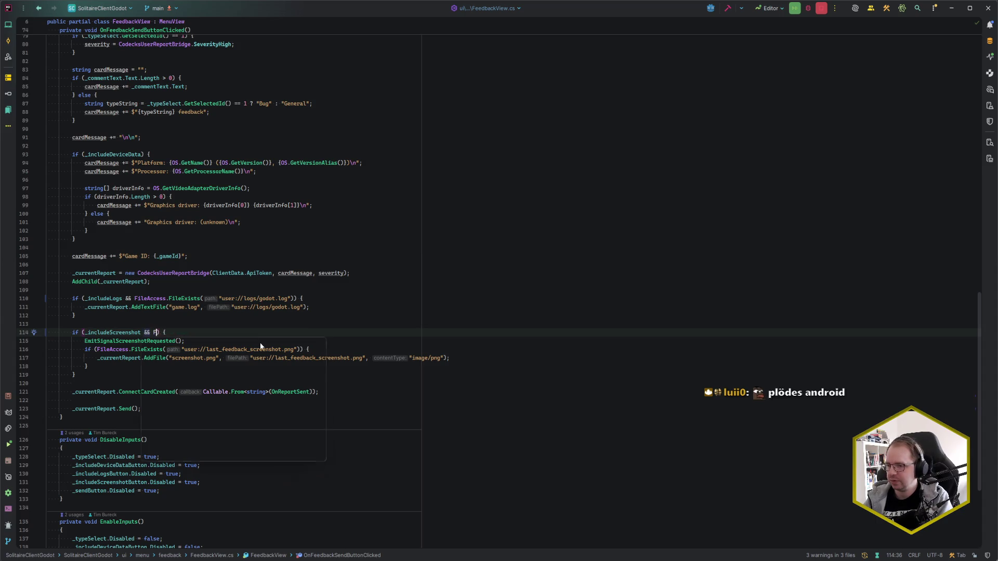
{"action": "key", "text": "Tab"}
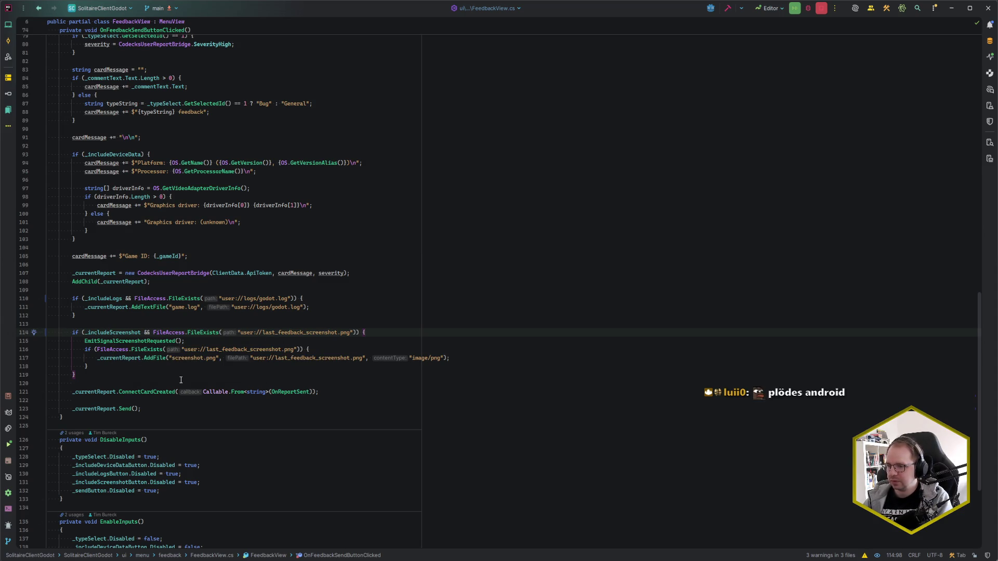
{"action": "key", "text": "ctrl+z"}
{"action": "key", "text": "ctrl+z"}
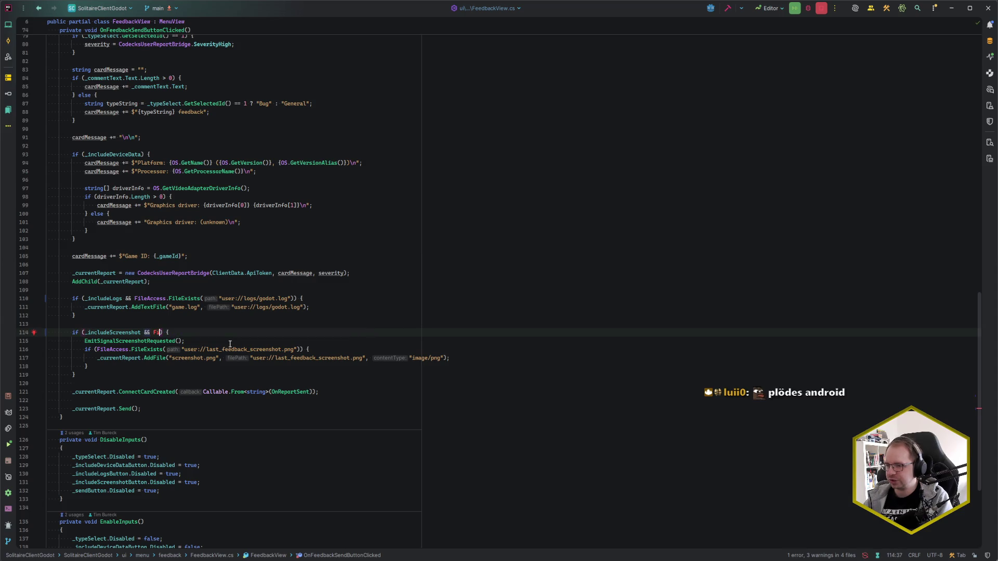
{"action": "left_click", "coordinate": [226, 341]}
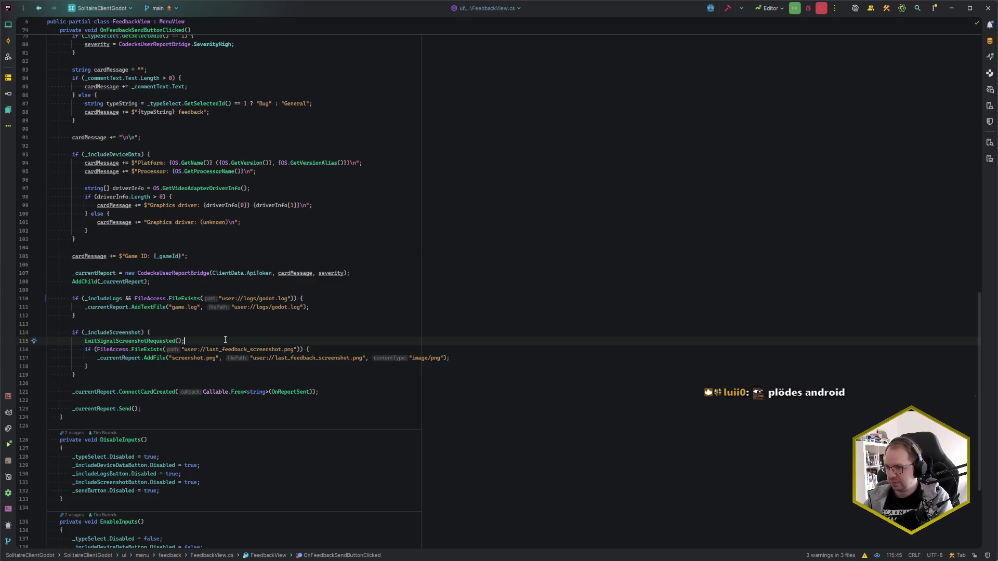
{"action": "left_click", "coordinate": [147, 341]}
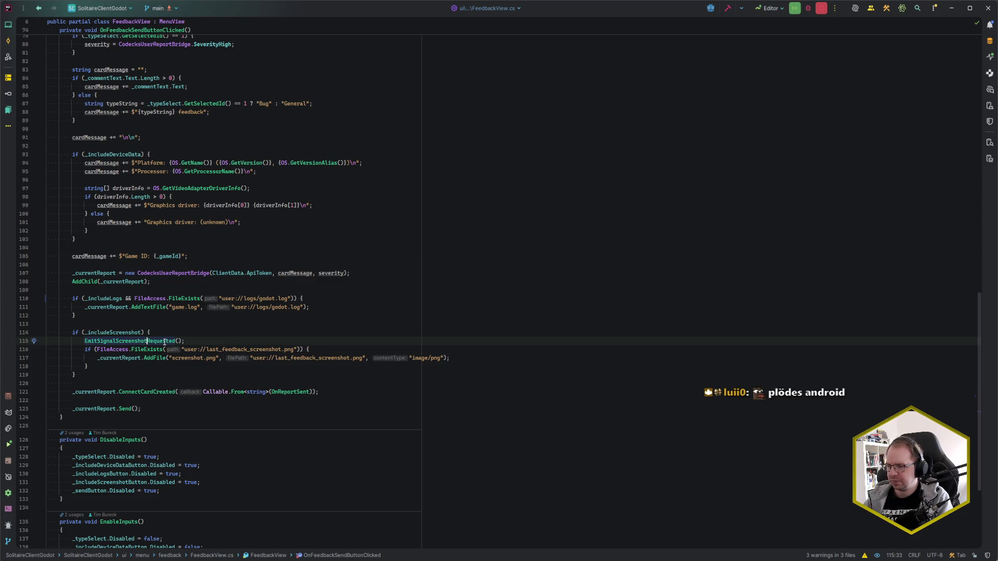
{"action": "left_click", "coordinate": [230, 340]}
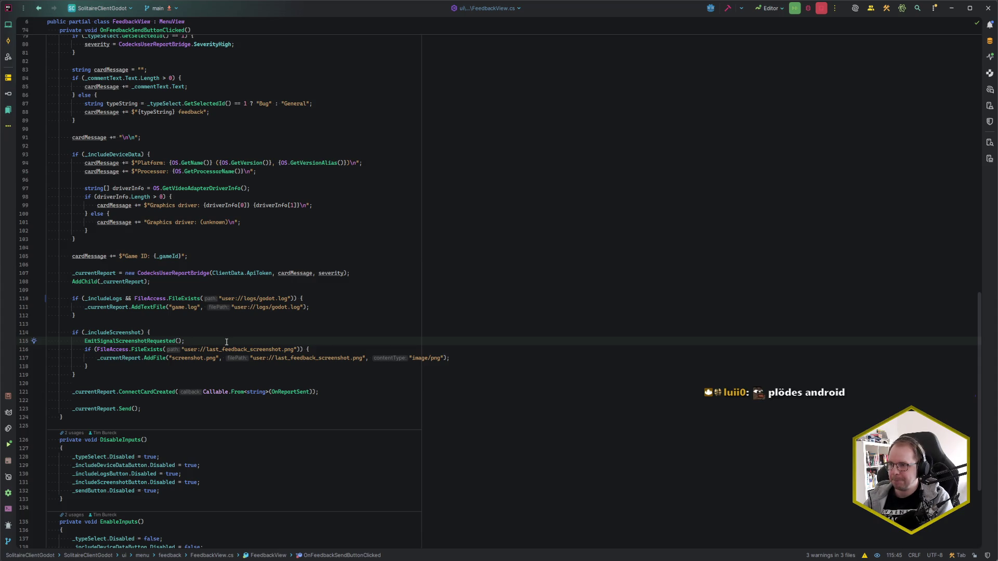
{"action": "mouse_move", "coordinate": [104, 560]}
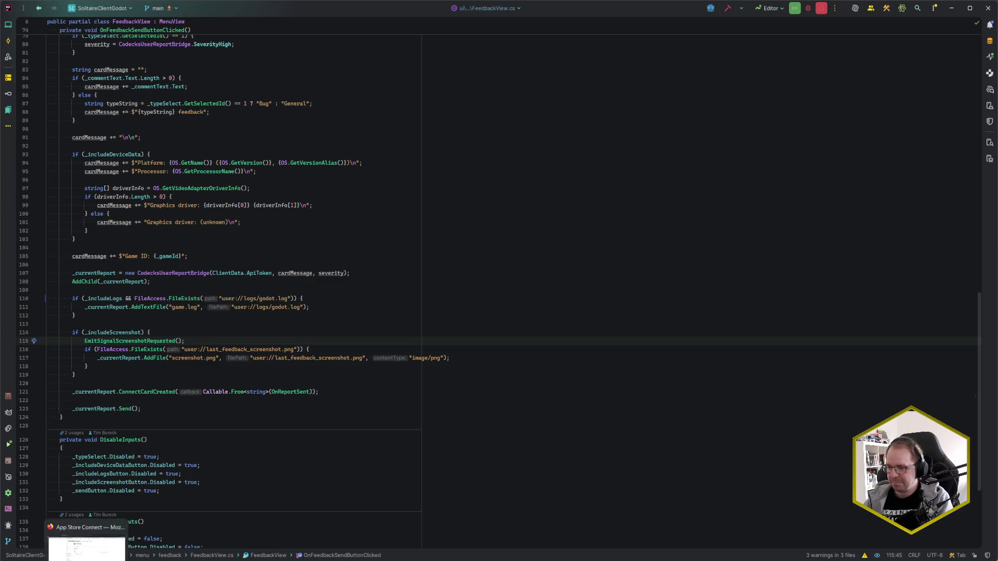
{"action": "left_click", "coordinate": [145, 530]}
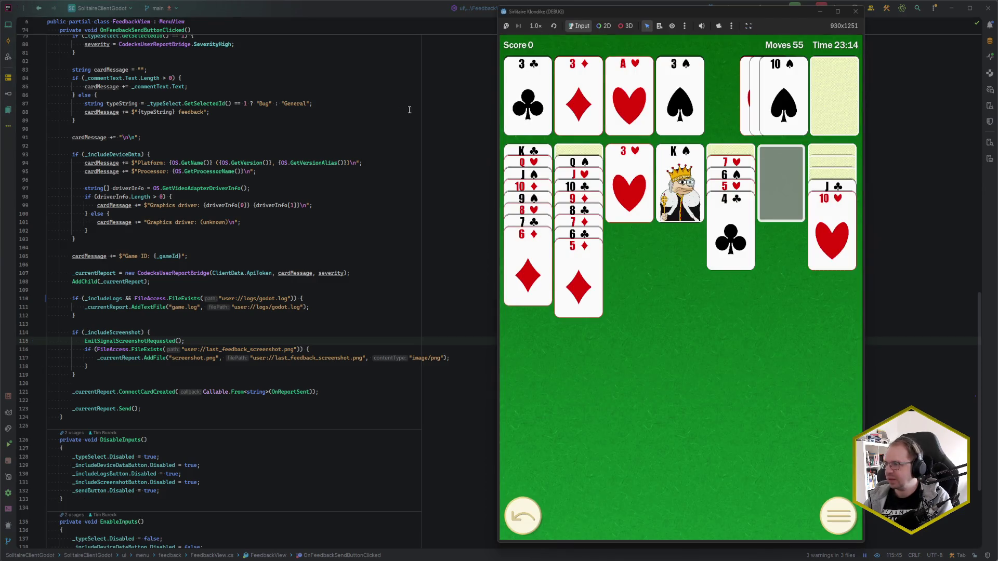
- Close the game window, select the FeedbackView node and view its FeedbackReportSent and ScreenshotRequested signals
{"action": "left_click", "coordinate": [855, 11]}
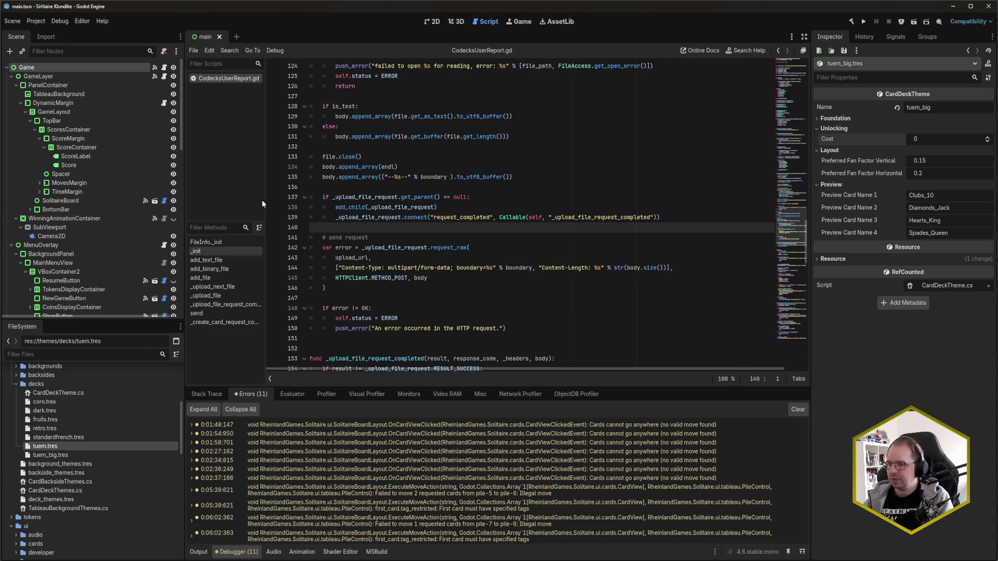
{"action": "scroll", "coordinate": [97, 214], "scroll_direction": "down", "scroll_amount": 5}
{"action": "scroll", "coordinate": [98, 213], "scroll_direction": "down", "scroll_amount": 2}
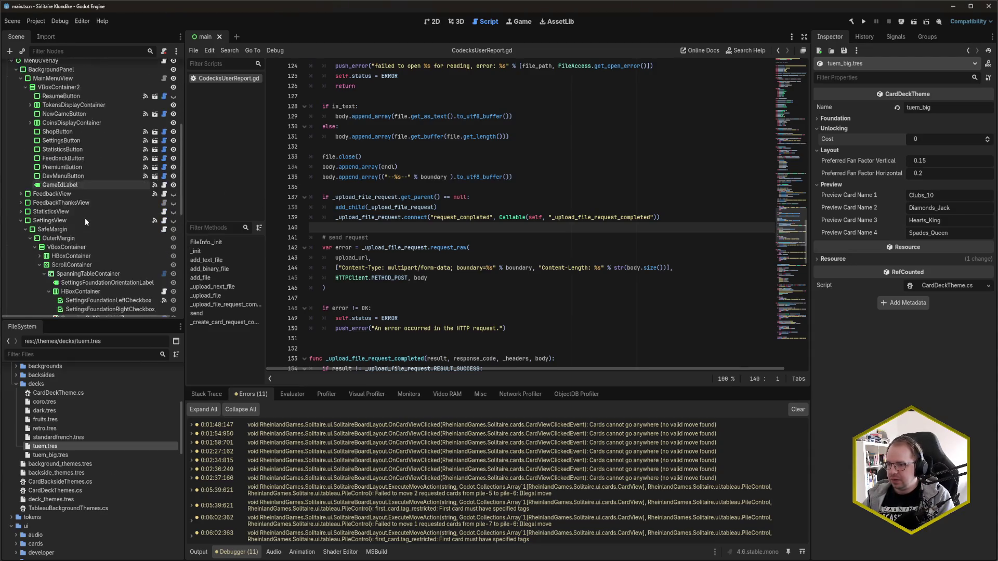
{"action": "left_click", "coordinate": [59, 165]}
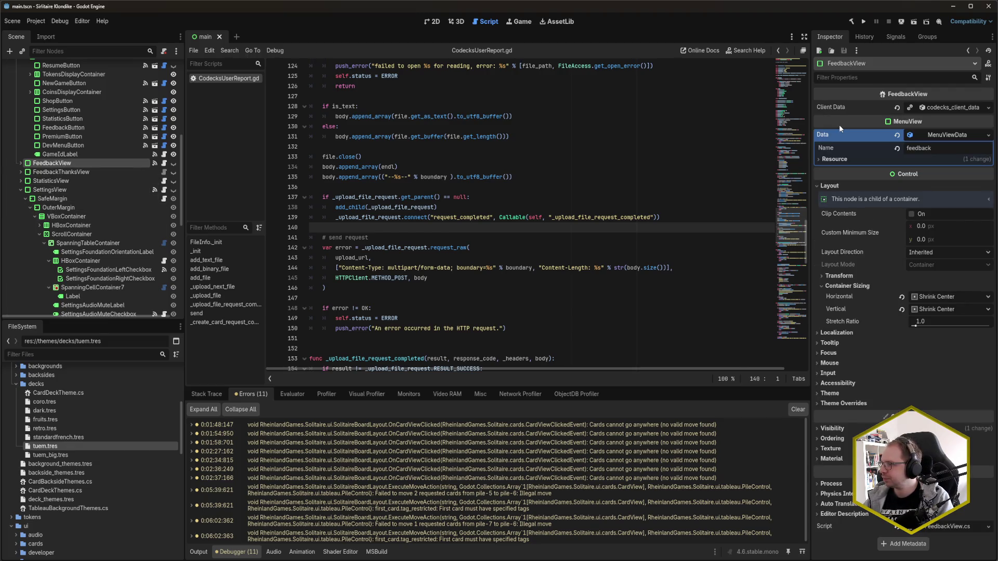
{"action": "left_click", "coordinate": [896, 37]}
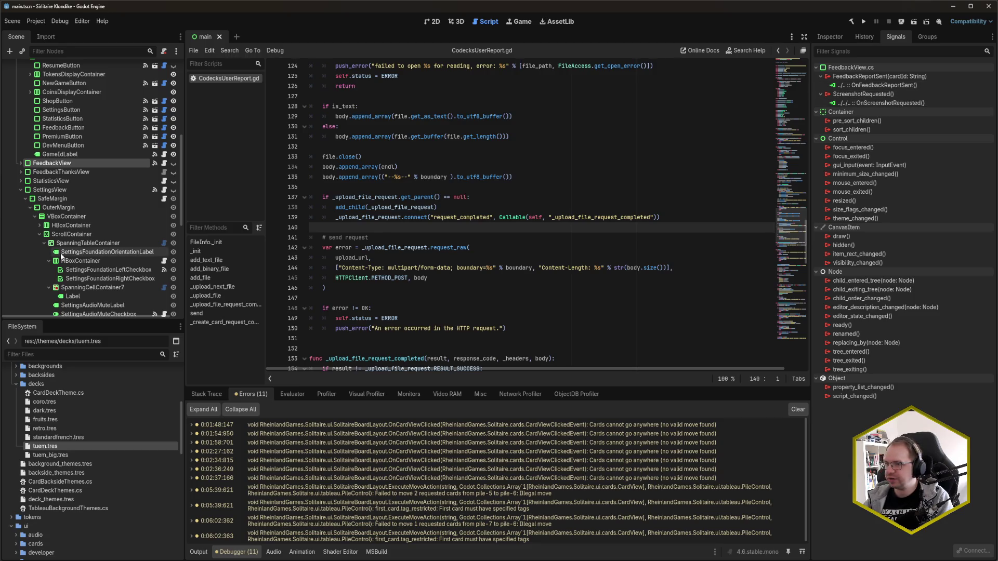
{"action": "scroll", "coordinate": [72, 208], "scroll_direction": "up", "scroll_amount": 5}
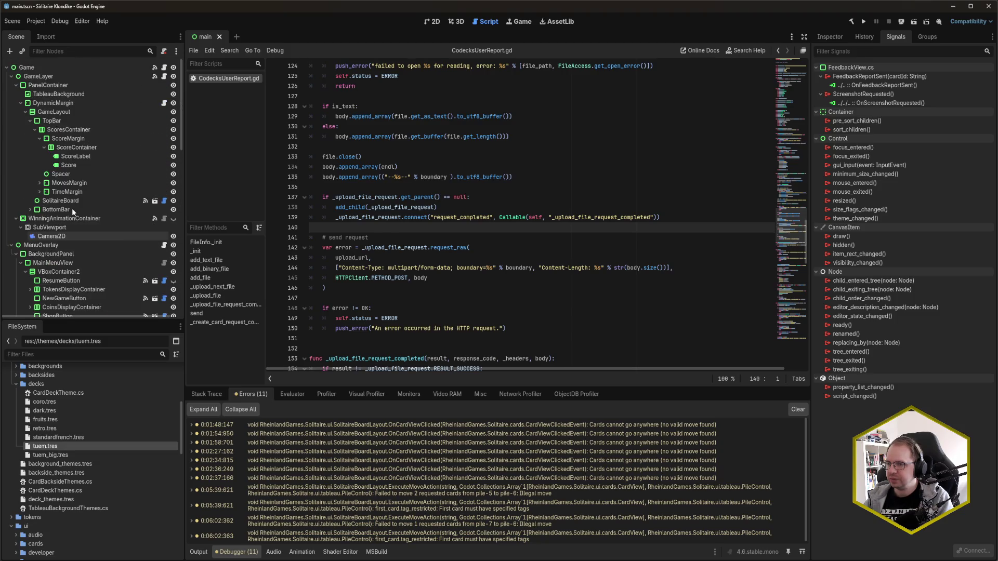
{"action": "scroll", "coordinate": [72, 208], "scroll_direction": "down", "scroll_amount": 8}
{"action": "scroll", "coordinate": [72, 208], "scroll_direction": "up", "scroll_amount": 3}
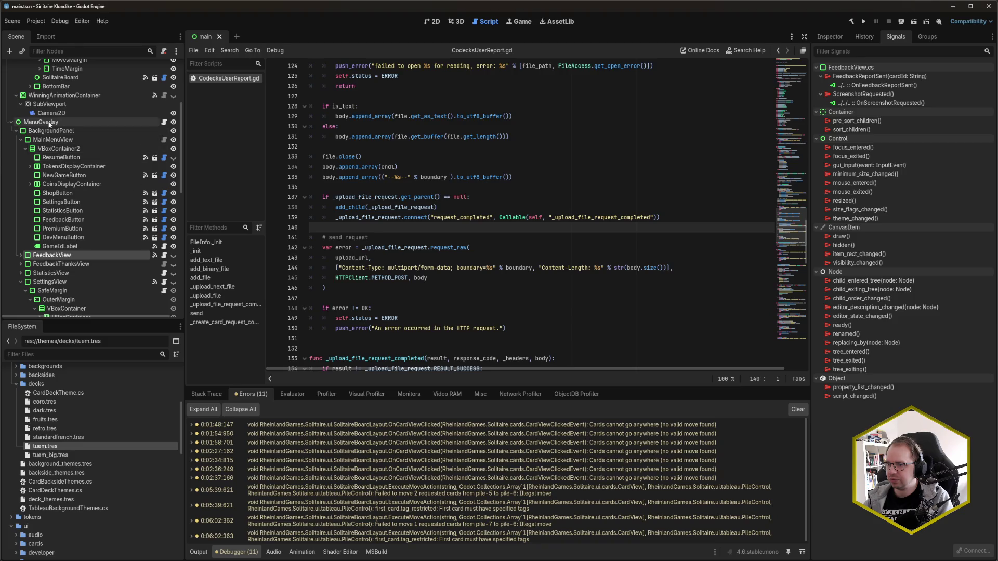
{"action": "scroll", "coordinate": [94, 145], "scroll_direction": "up", "scroll_amount": 5}
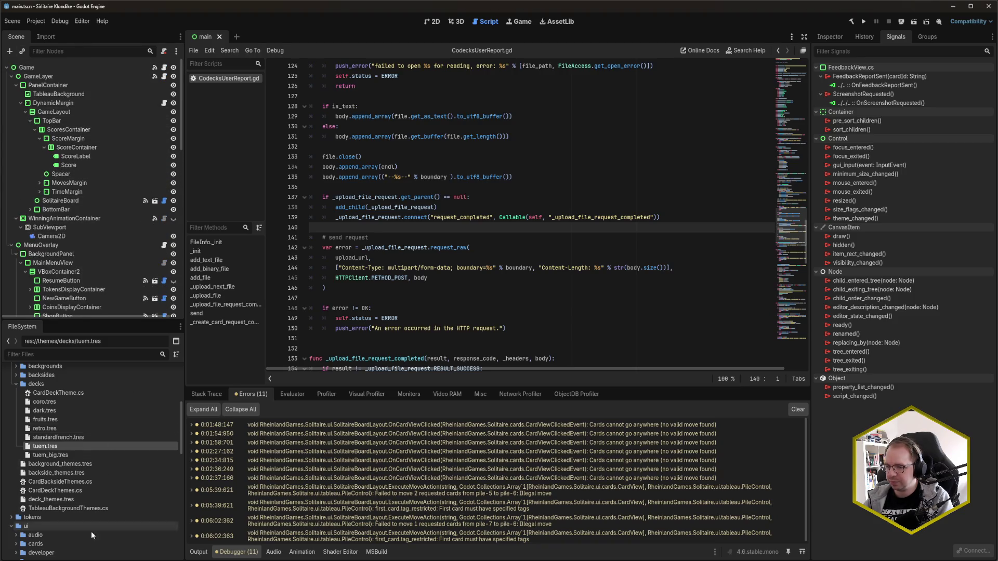
{"action": "left_click", "coordinate": [21, 534]}
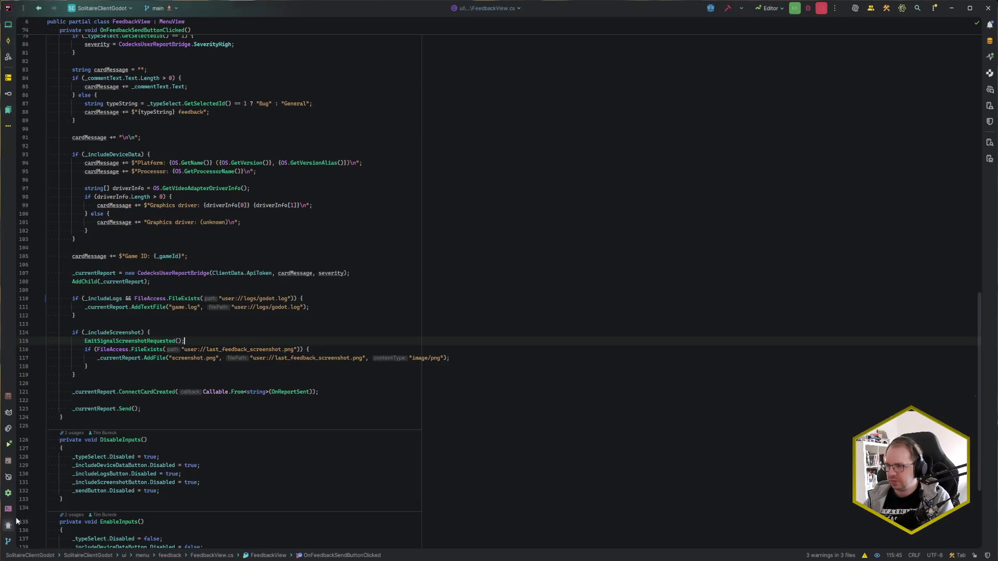
- Open GameController.cs and jump to OnScreenshotRequested via a File Structure search for 'Screenshot'
{"action": "key", "text": "ctrl+n"}
{"action": "type", "text": "Gam"}
{"action": "key", "text": "Down"}
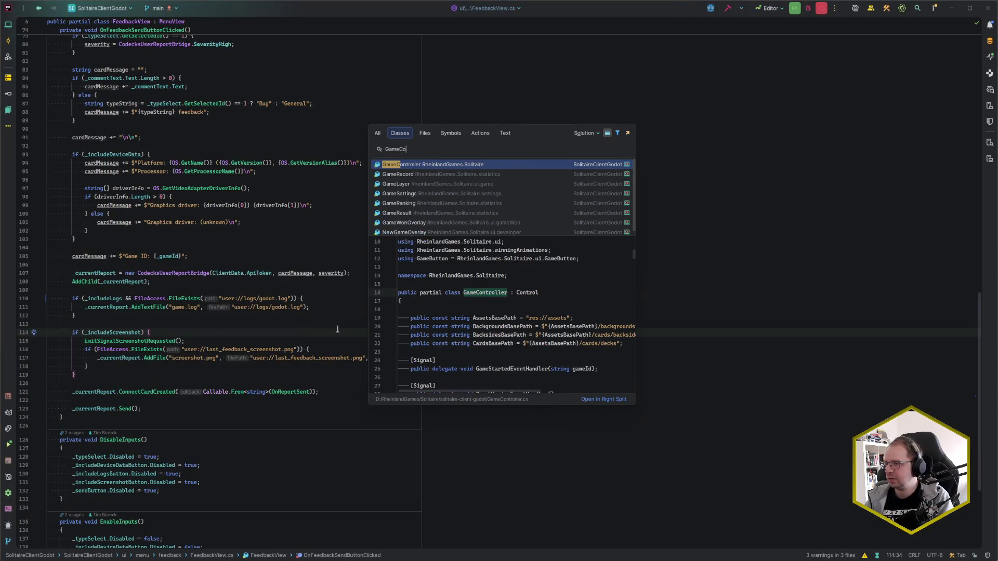
{"action": "key", "text": "Return"}
{"action": "key", "text": "ctrl+F12"}
{"action": "key", "text": "ctrl+F12"}
{"action": "type", "text": "Feedback"}
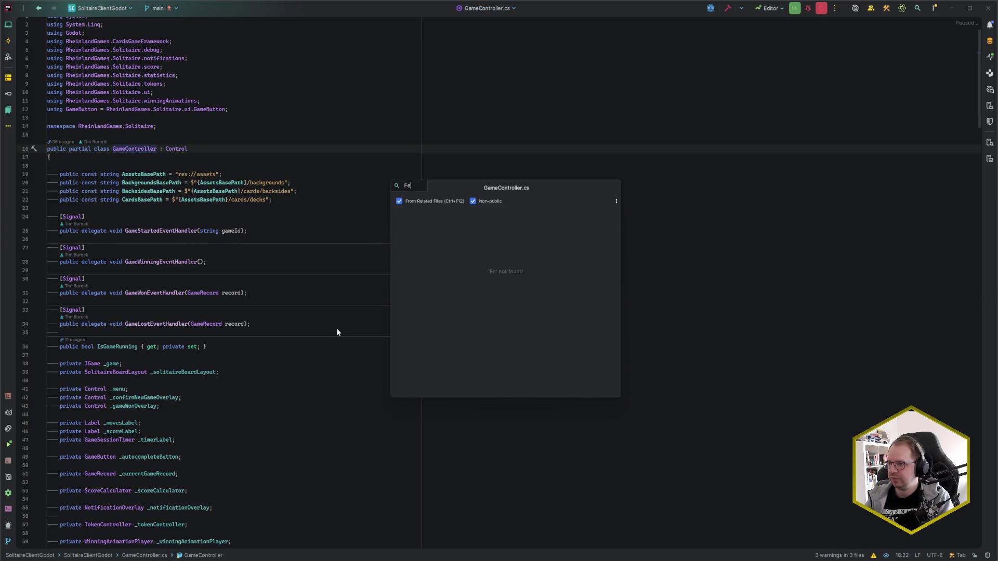
{"action": "key", "text": "ctrl+BackSpace"}
{"action": "type", "text": "Screenshot"}
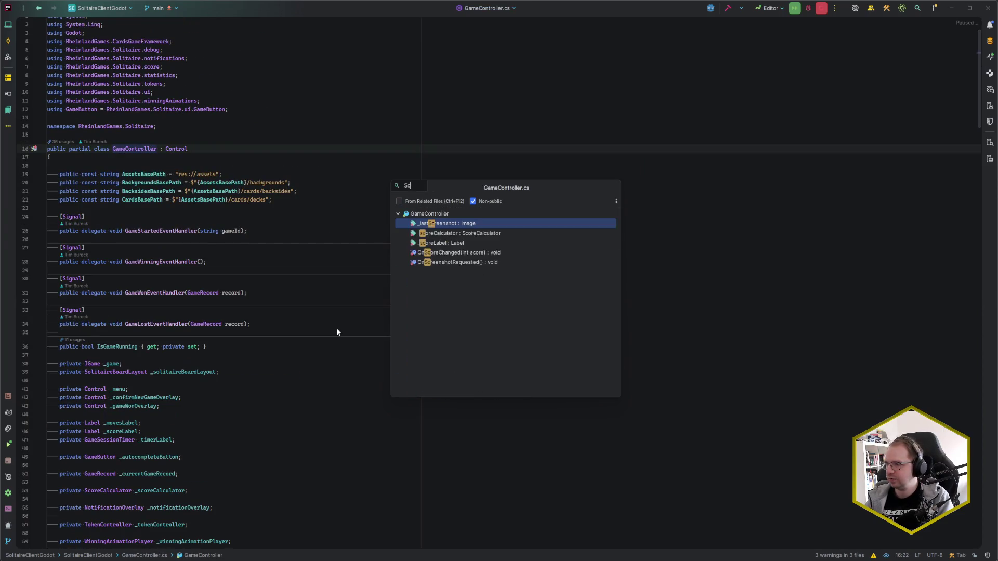
{"action": "key", "text": "Return"}
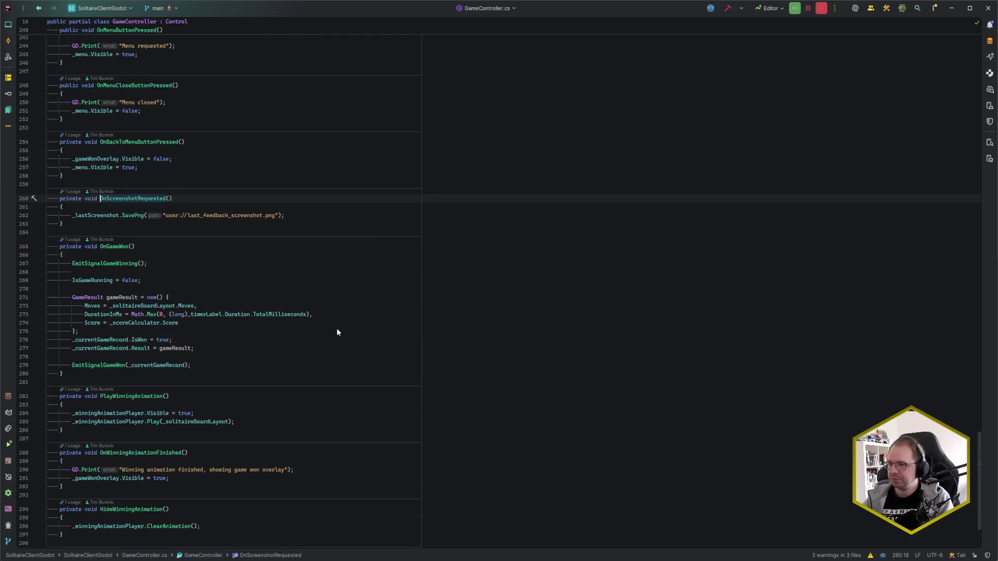
{"action": "key", "text": "Down"}
- Highlight every use of _lastScreenshot and scroll through the file to review them
{"action": "left_click", "coordinate": [305, 214]}
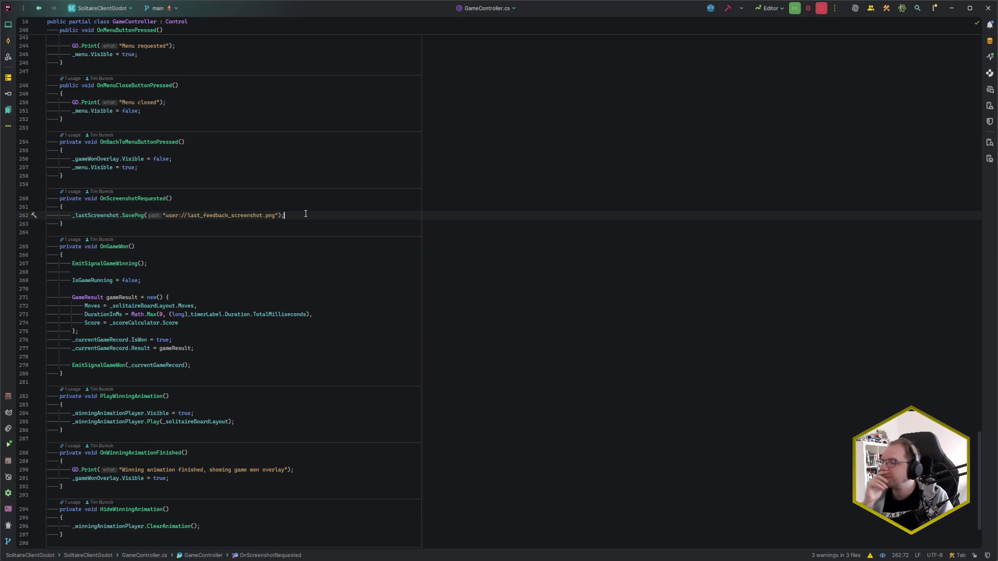
{"action": "left_click", "coordinate": [110, 215]}
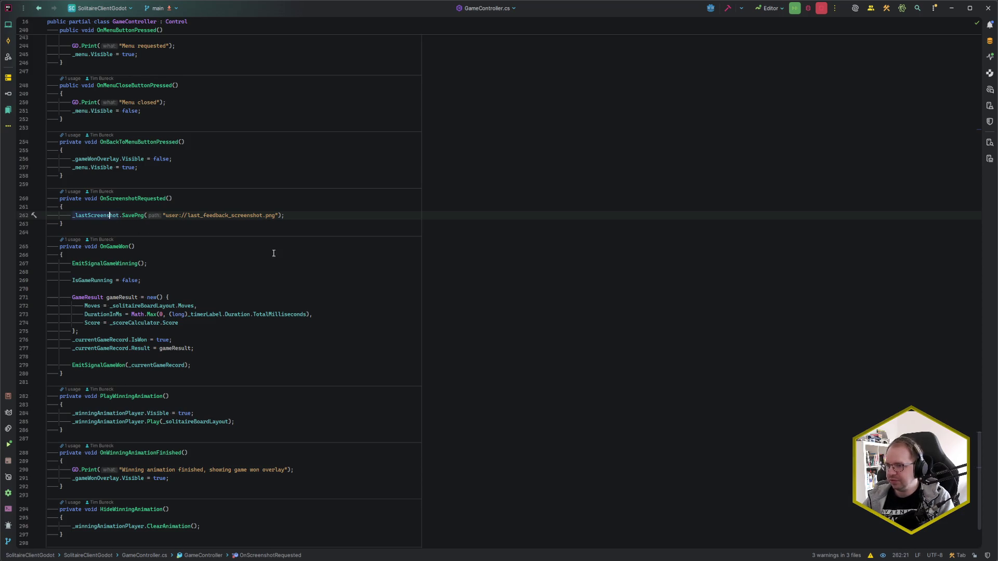
{"action": "scroll", "coordinate": [294, 320], "scroll_direction": "up", "scroll_amount": 20}
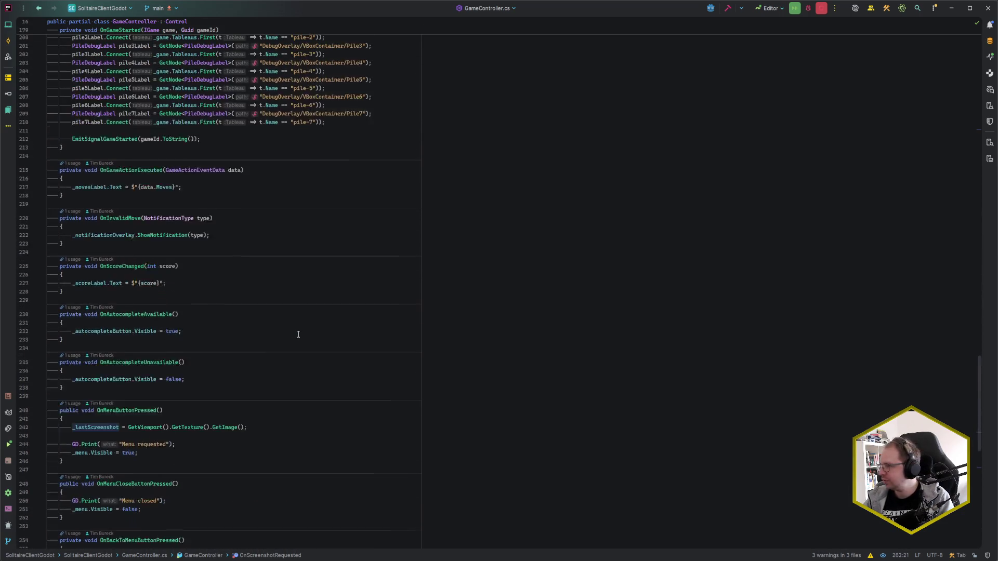
{"action": "scroll", "coordinate": [290, 330], "scroll_direction": "up", "scroll_amount": 18}
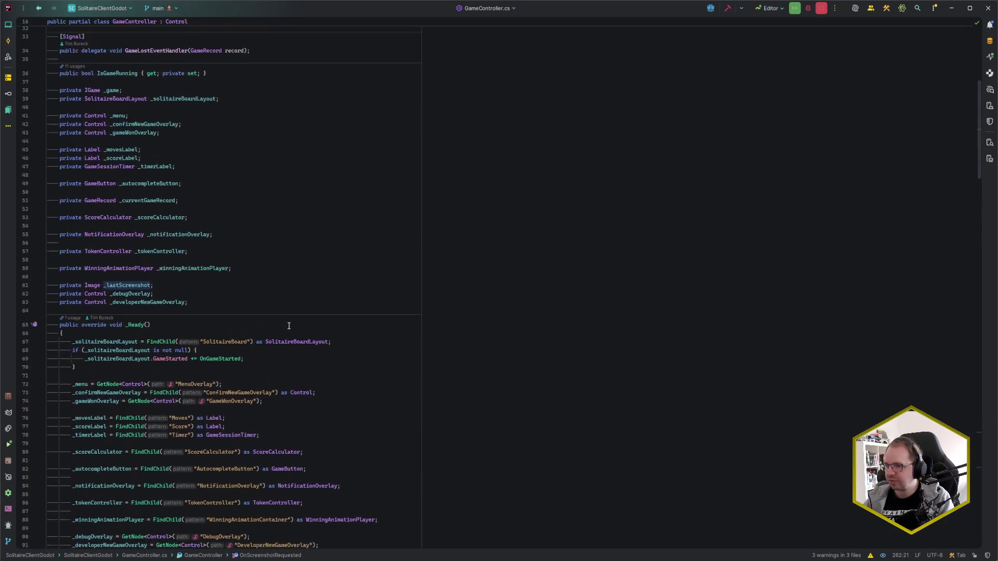
{"action": "scroll", "coordinate": [289, 326], "scroll_direction": "down", "scroll_amount": 2}
{"action": "scroll", "coordinate": [132, 196], "scroll_direction": "down", "scroll_amount": 20}
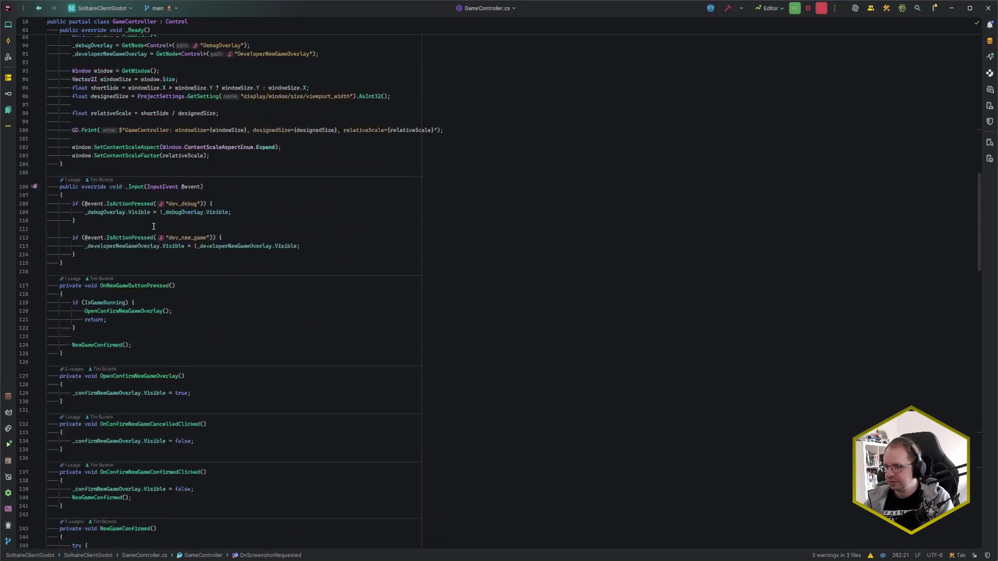
{"action": "scroll", "coordinate": [153, 227], "scroll_direction": "down", "scroll_amount": 3}
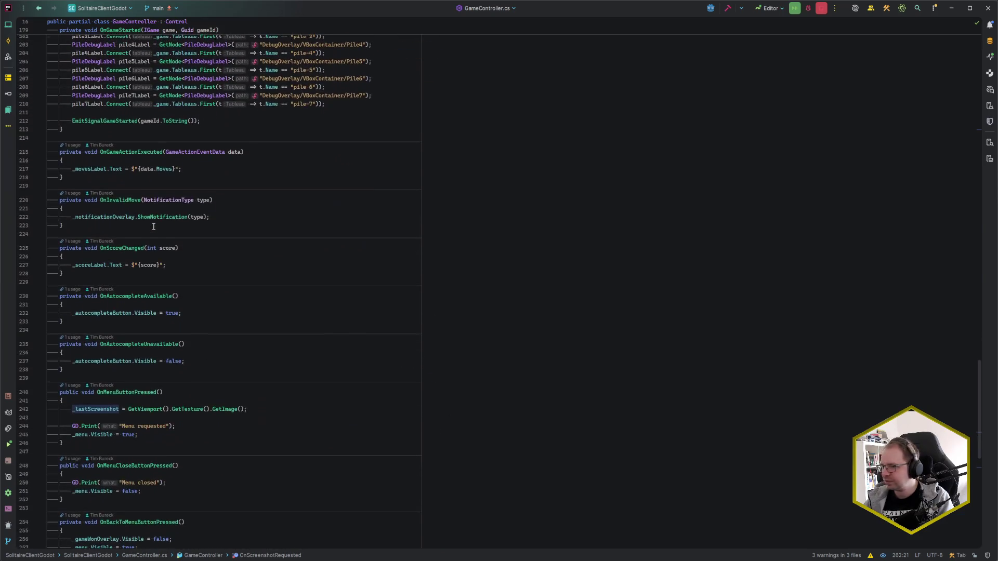
{"action": "scroll", "coordinate": [278, 251], "scroll_direction": "down", "scroll_amount": 2}
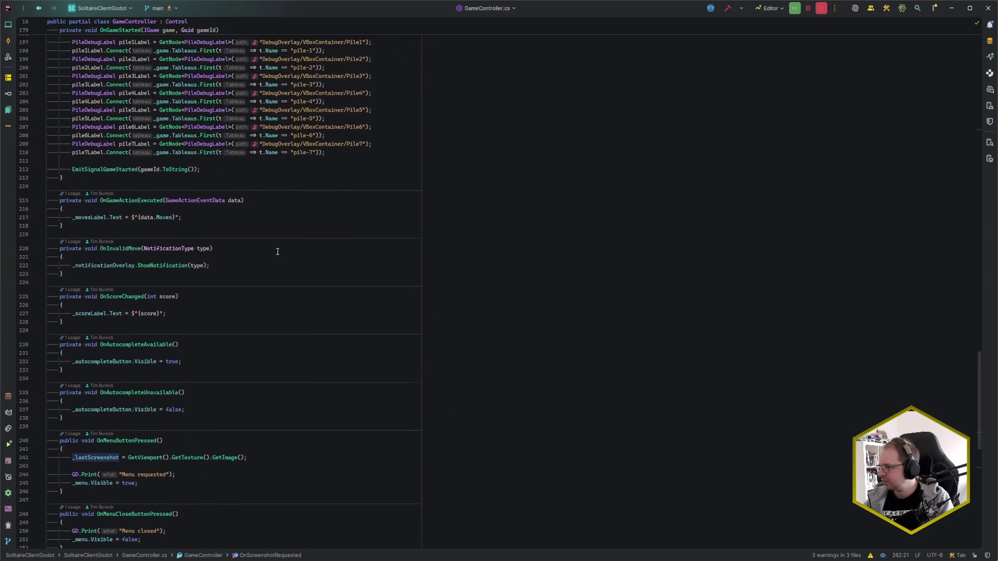
{"action": "scroll", "coordinate": [197, 287], "scroll_direction": "down", "scroll_amount": 1}
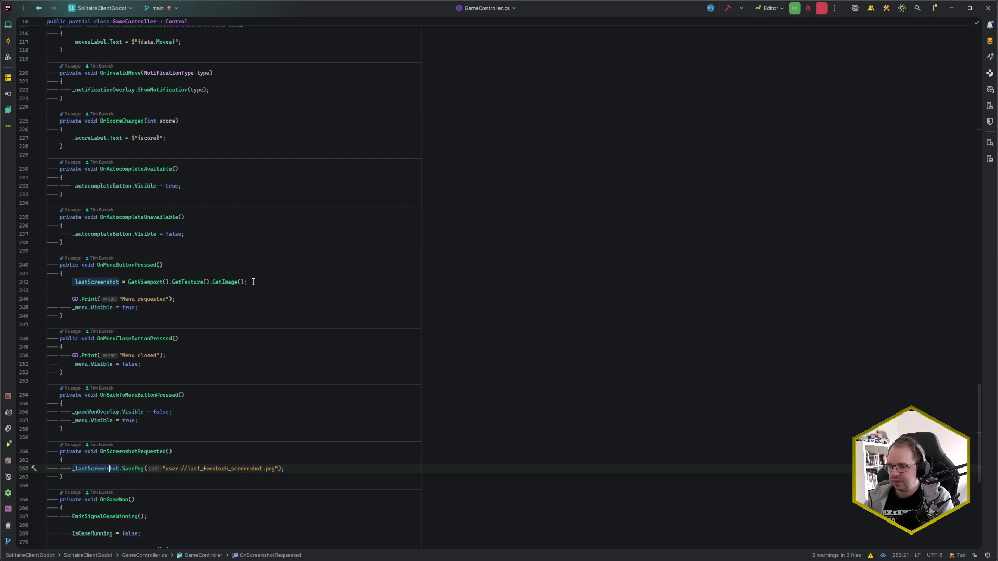
{"action": "scroll", "coordinate": [142, 270], "scroll_direction": "down", "scroll_amount": 1}
{"action": "scroll", "coordinate": [178, 270], "scroll_direction": "down", "scroll_amount": 4}
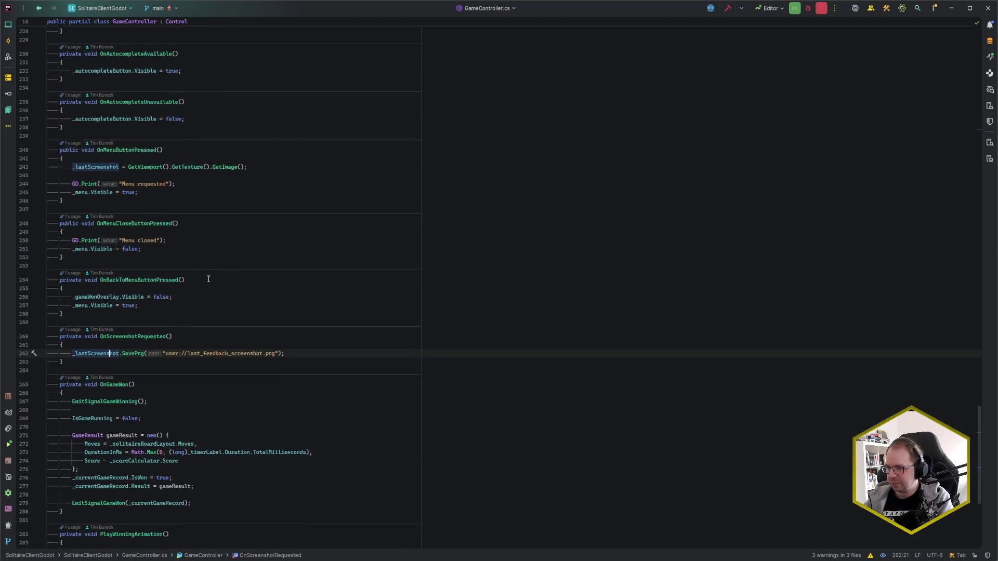
{"action": "left_click", "coordinate": [297, 341]}
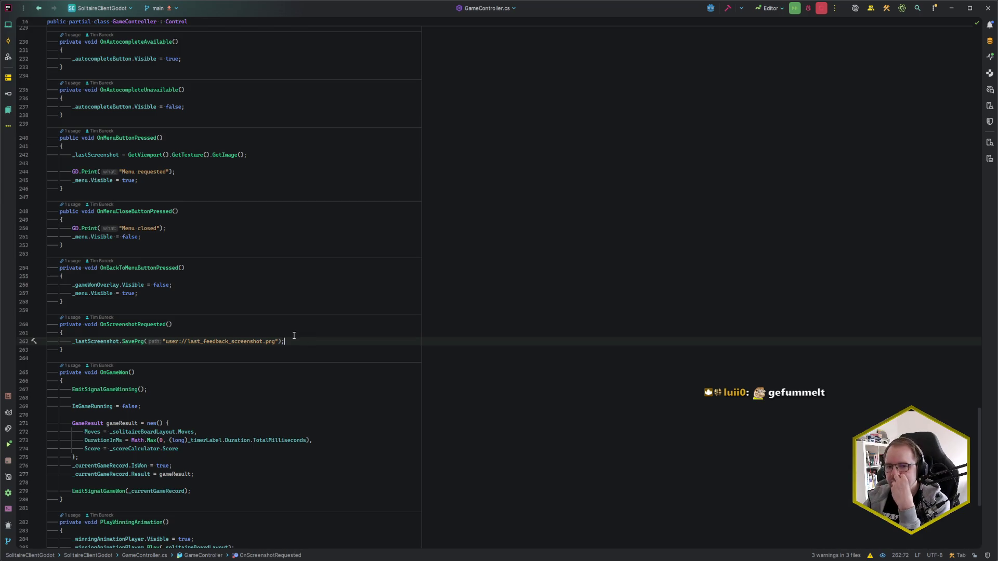
{"action": "scroll", "coordinate": [293, 335], "scroll_direction": "down", "scroll_amount": 2}
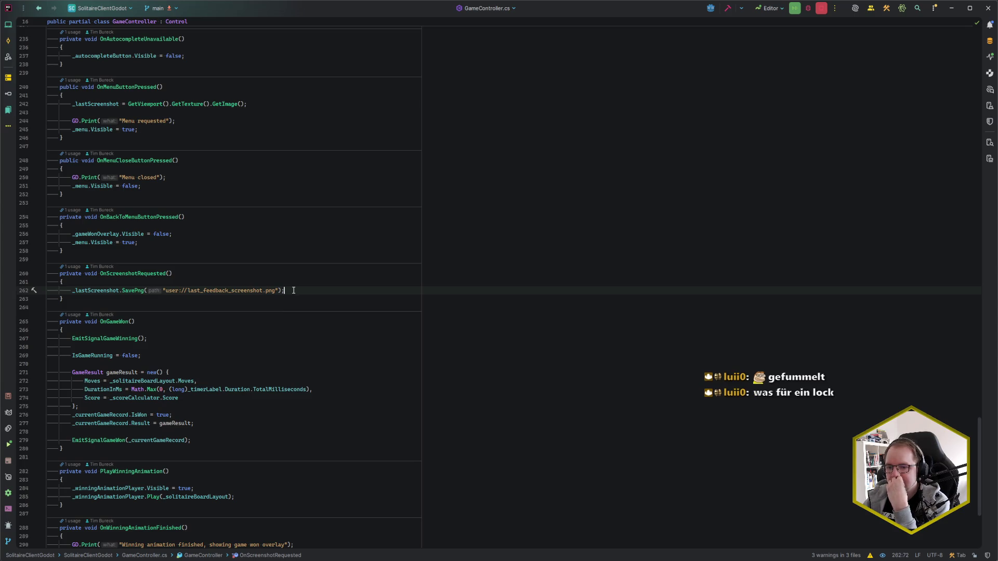
{"action": "mouse_move", "coordinate": [47, 559]}
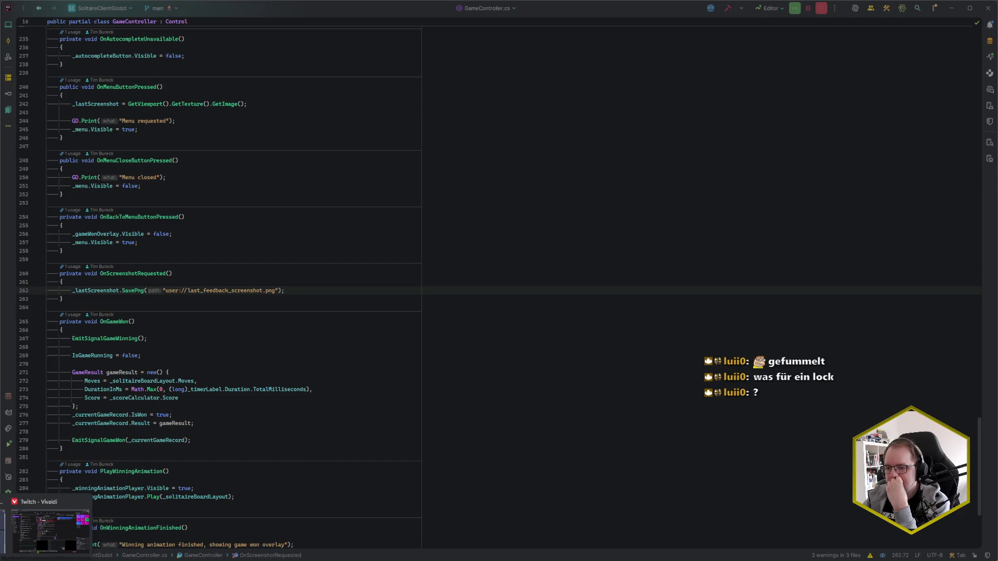
{"action": "left_click", "coordinate": [50, 530]}
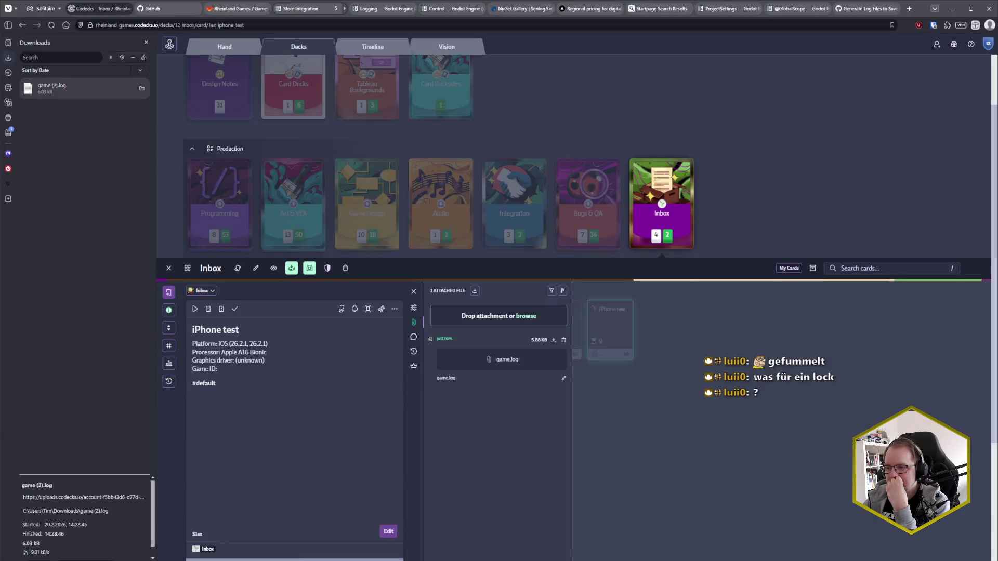
{"action": "left_click", "coordinate": [143, 58]}
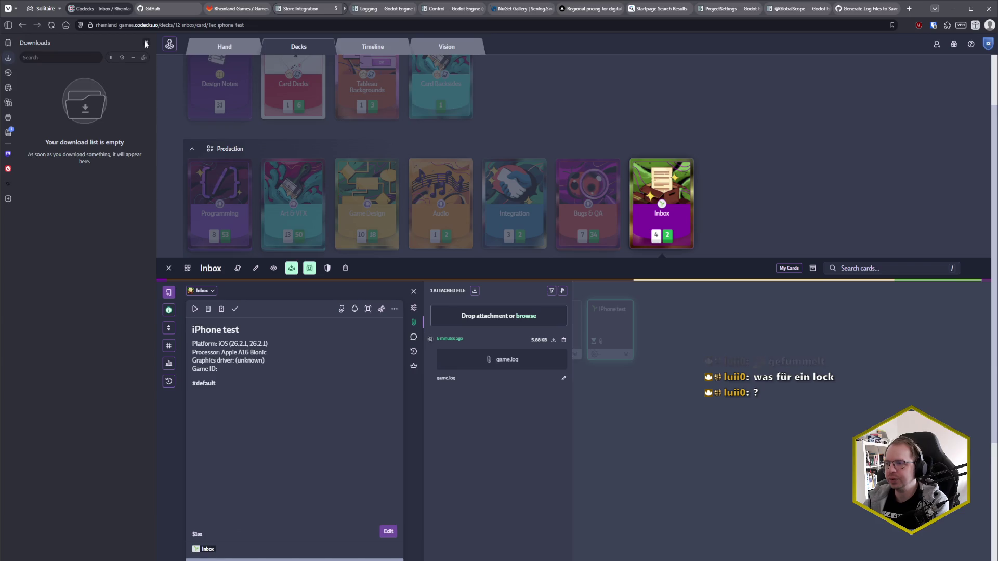
{"action": "left_click", "coordinate": [145, 43]}
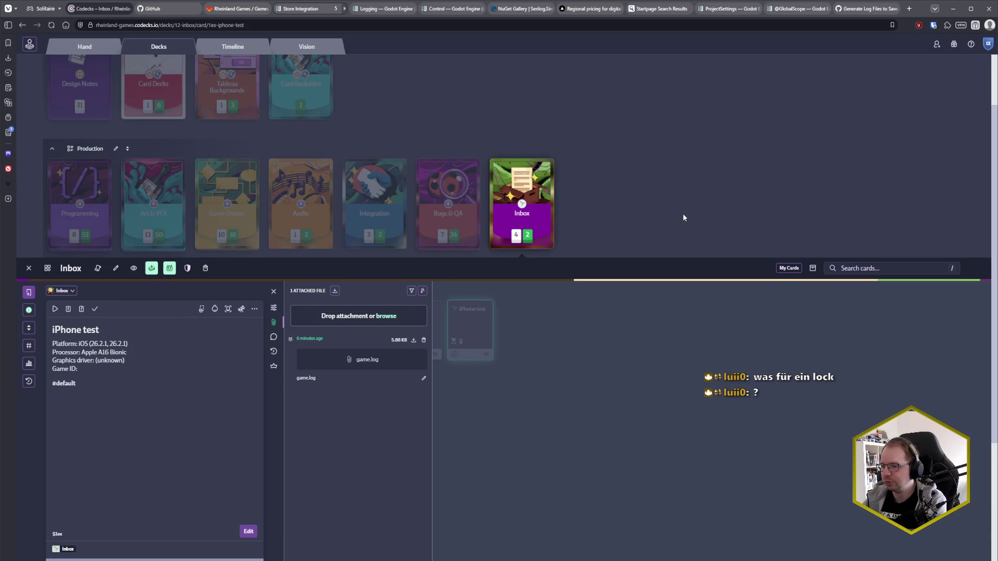
{"action": "left_click", "coordinate": [28, 269]}
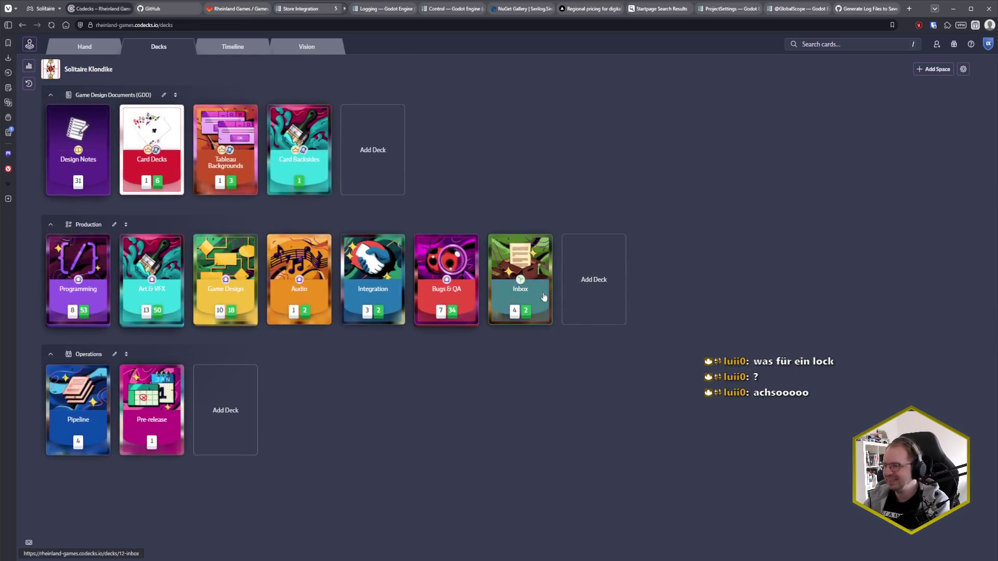
{"action": "left_click", "coordinate": [910, 9]}
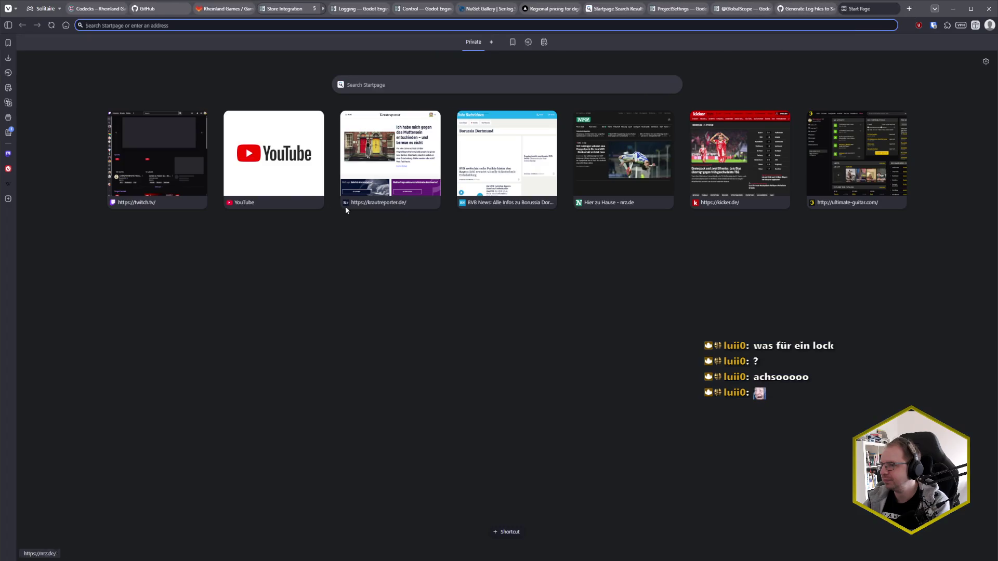
{"action": "middle_click", "coordinate": [863, 10]}
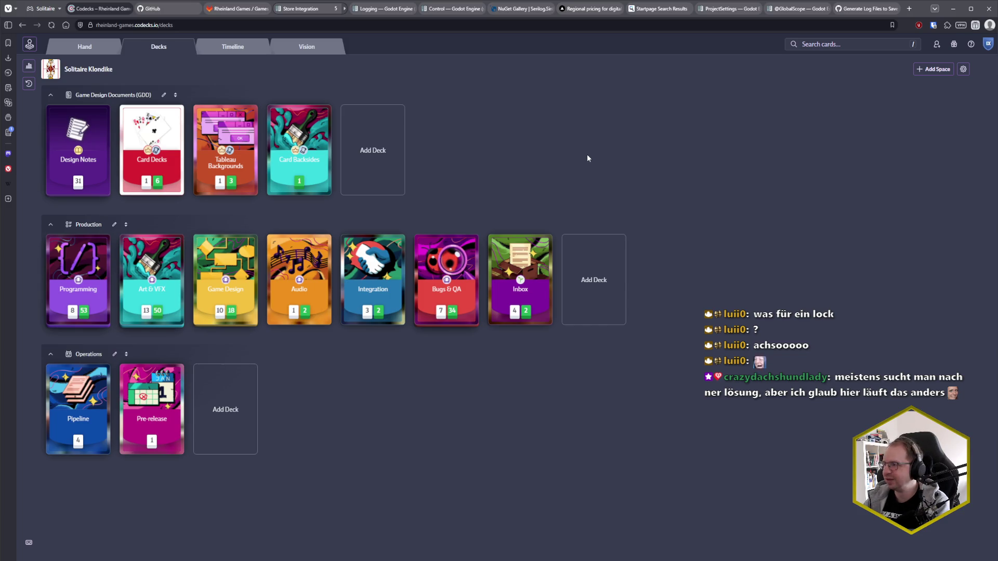
- Read issue #12387 on Android log files down to its closing comment, then return to the top
{"action": "left_click", "coordinate": [866, 8]}
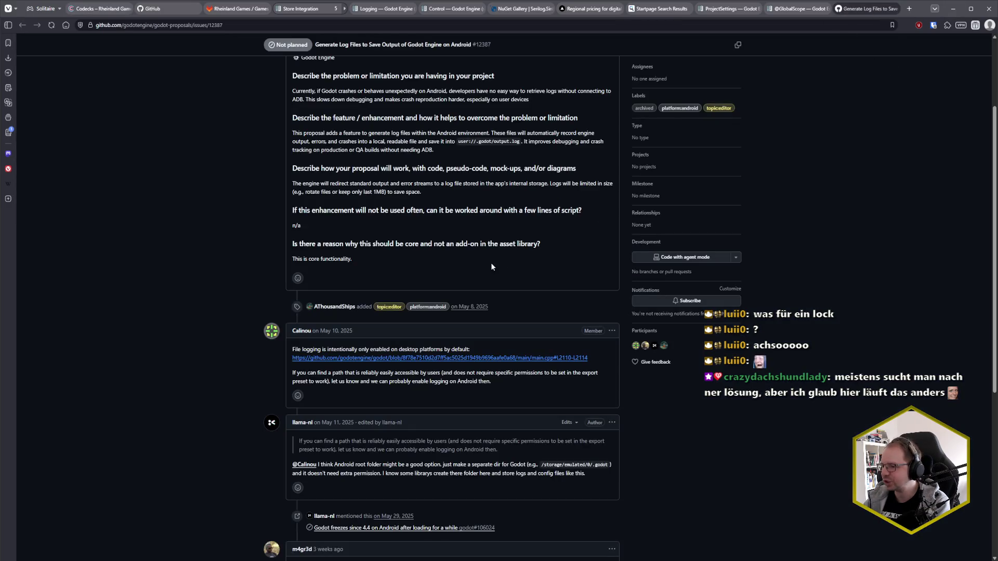
{"action": "scroll", "coordinate": [316, 273], "scroll_direction": "down", "scroll_amount": 2}
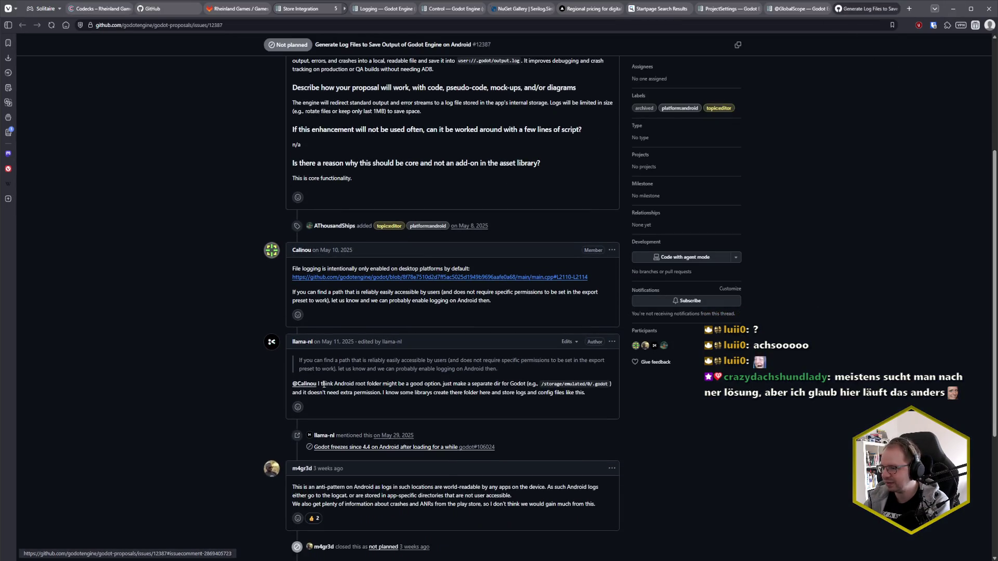
{"action": "scroll", "coordinate": [358, 382], "scroll_direction": "down", "scroll_amount": 3}
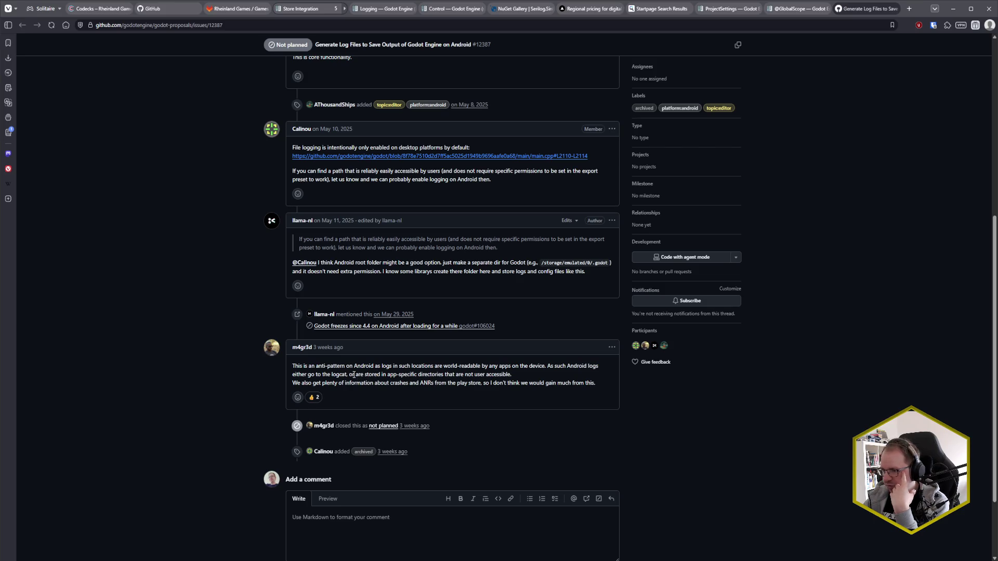
{"action": "mouse_move", "coordinate": [351, 375]}
{"action": "left_mouse_down"}
{"action": "mouse_move", "coordinate": [519, 376]}
{"action": "mouse_move", "coordinate": [347, 374]}
{"action": "left_mouse_up"}
{"action": "left_click", "coordinate": [348, 375]}
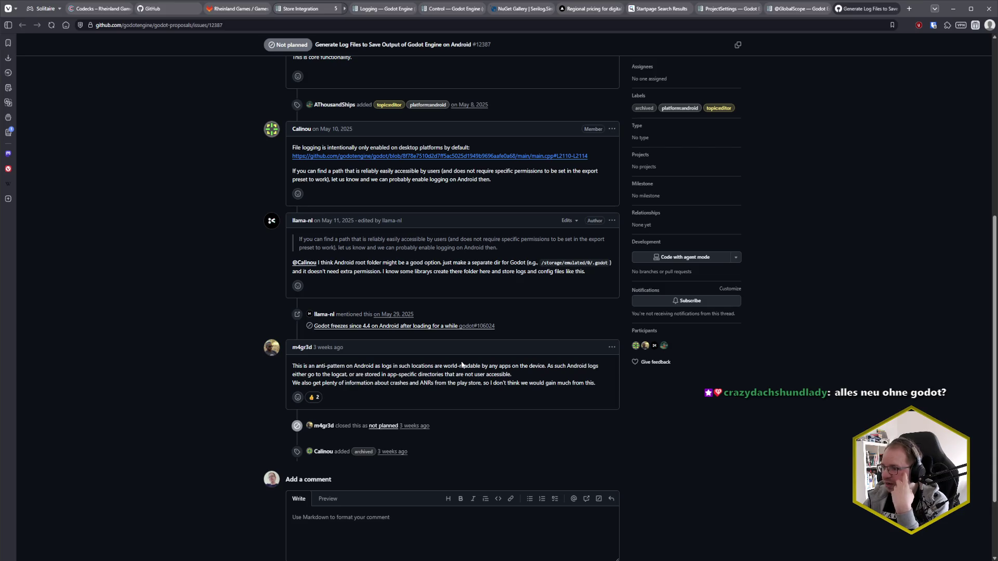
{"action": "scroll", "coordinate": [429, 374], "scroll_direction": "up", "scroll_amount": 5}
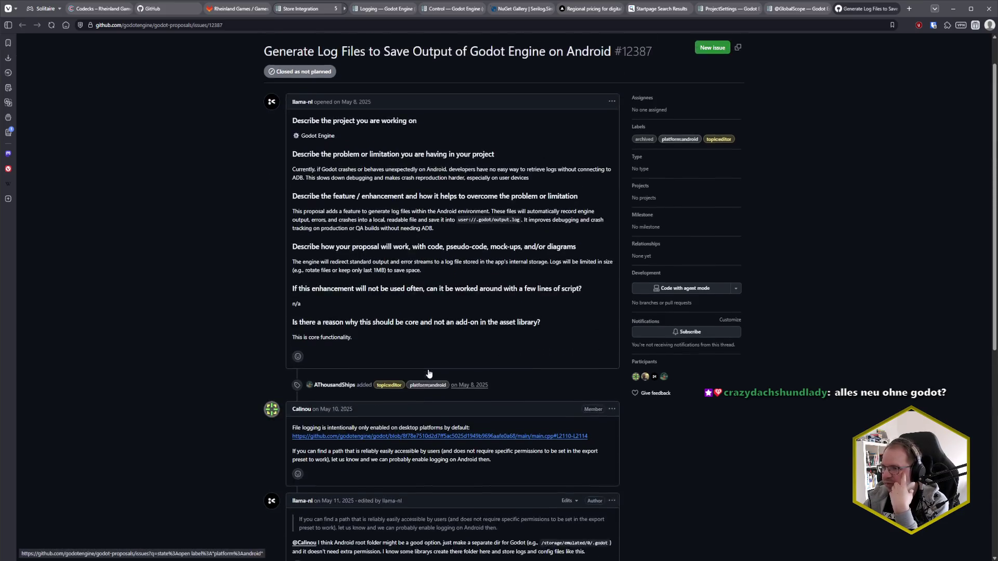
{"action": "scroll", "coordinate": [429, 373], "scroll_direction": "up", "scroll_amount": 1}
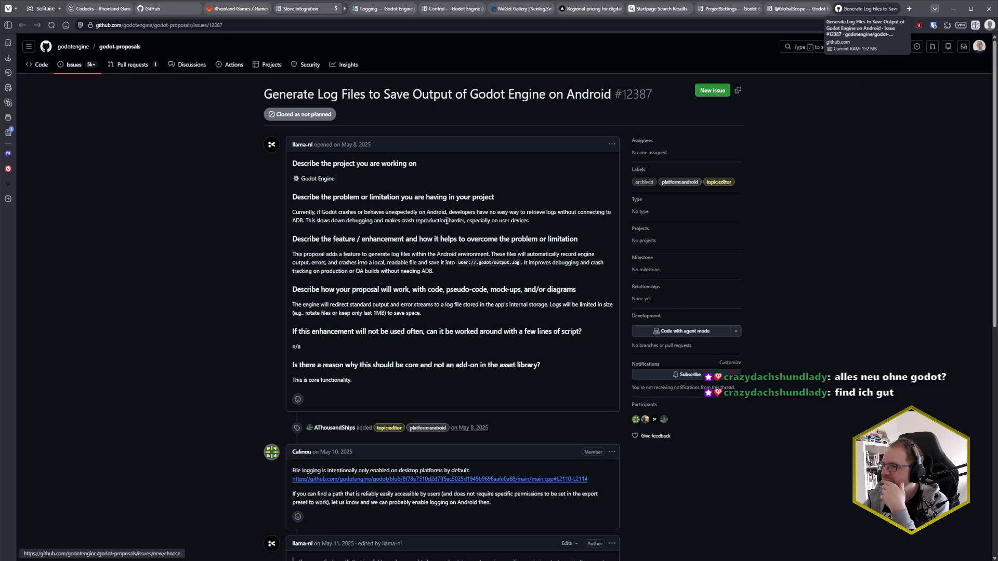
{"action": "middle_click", "coordinate": [855, 12]}
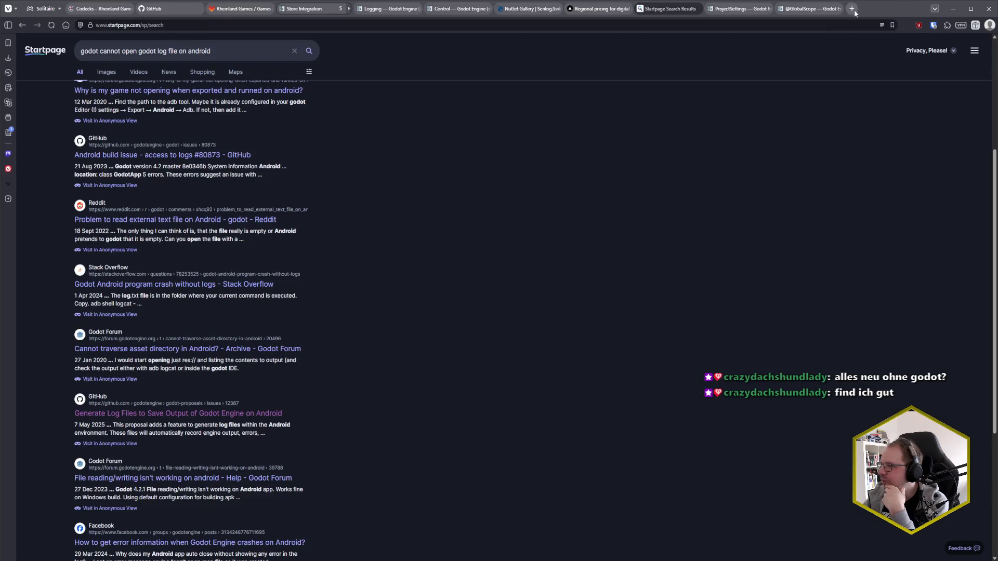
{"action": "left_click", "coordinate": [807, 10]}
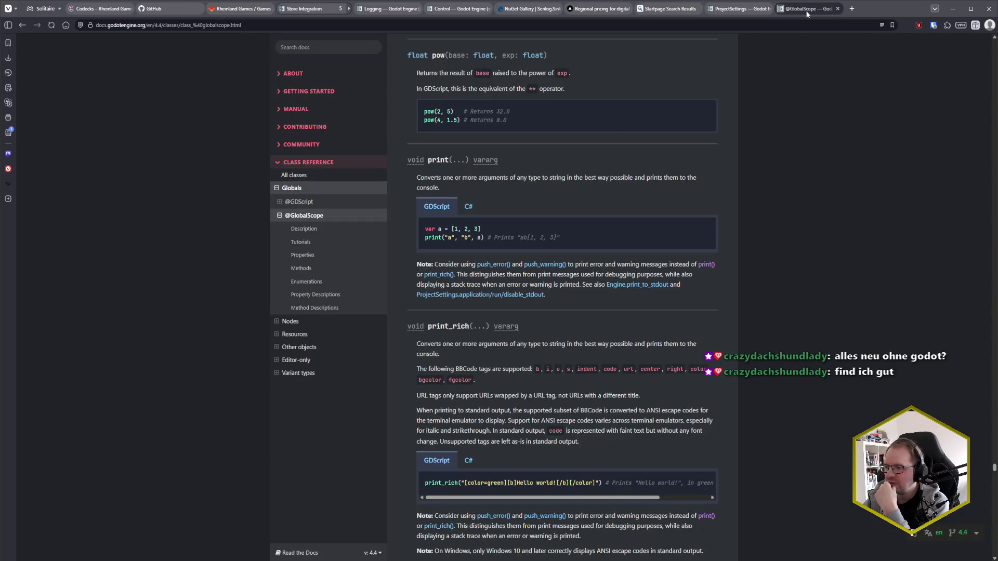
{"action": "middle_click", "coordinate": [807, 12]}
{"action": "left_click", "coordinate": [721, 12]}
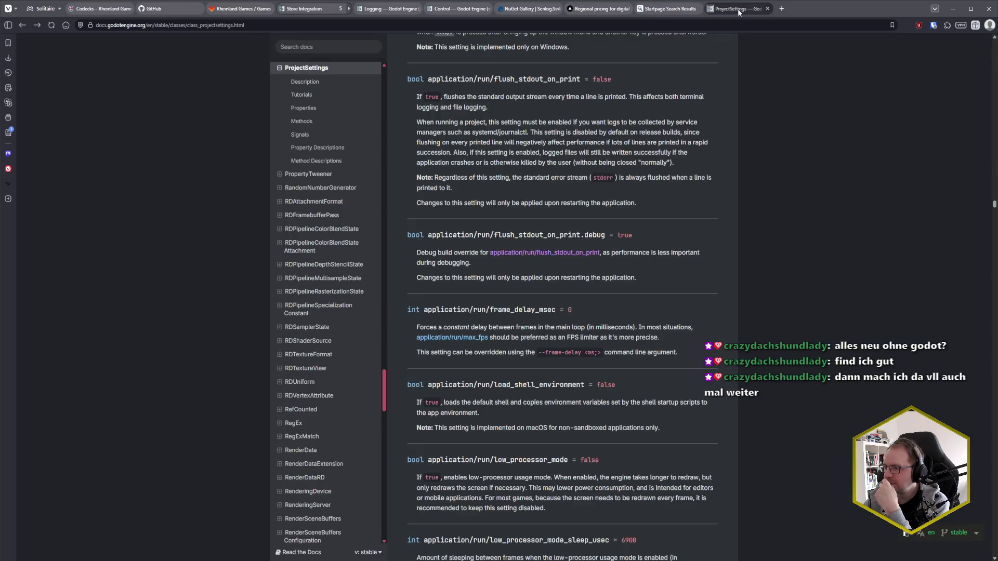
{"action": "middle_click", "coordinate": [737, 8]}
- Open the forum thread "File reading/writing isn't working on android" in a new tab
{"action": "scroll", "coordinate": [414, 282], "scroll_direction": "down", "scroll_amount": 2}
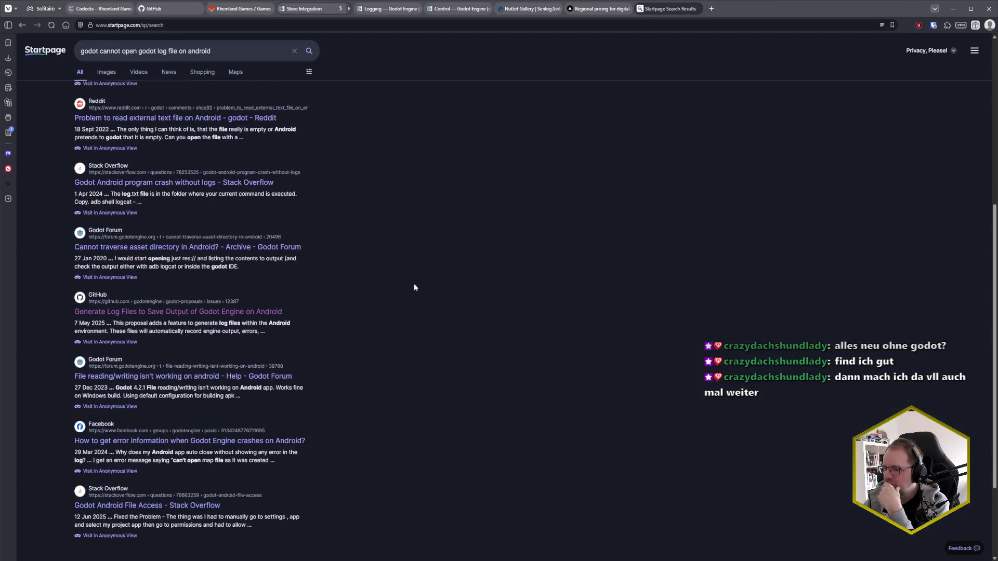
{"action": "middle_click", "coordinate": [171, 357]}
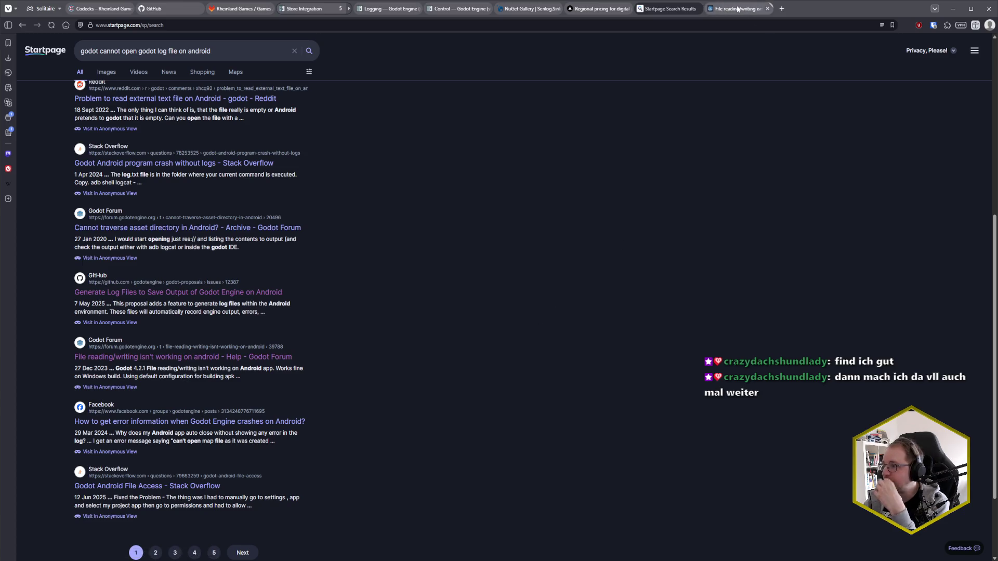
{"action": "left_click", "coordinate": [738, 9]}
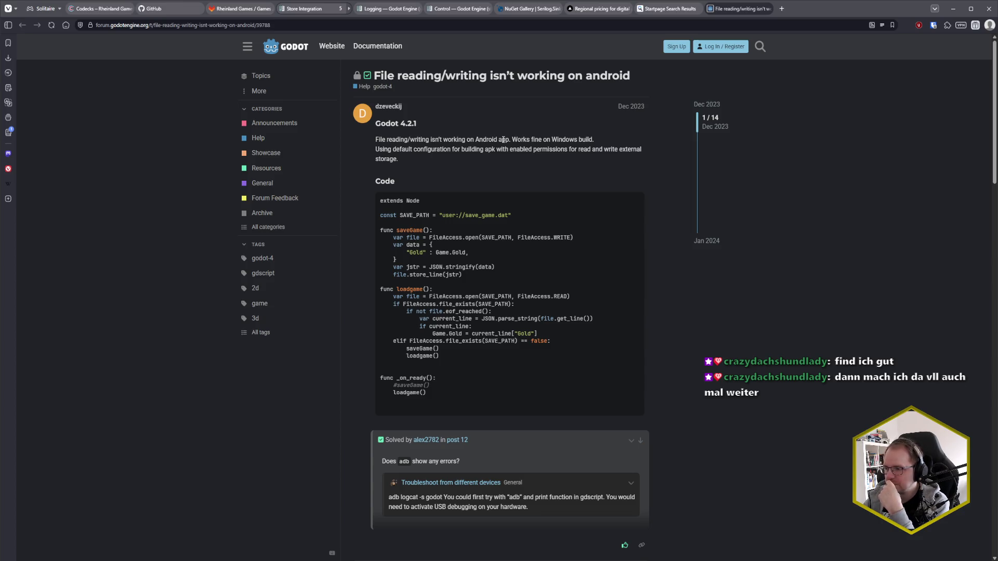
- Scroll to the forum thread's accepted solution and select the 'adb logcat -s godot' command
{"action": "scroll", "coordinate": [503, 140], "scroll_direction": "down", "scroll_amount": 2}
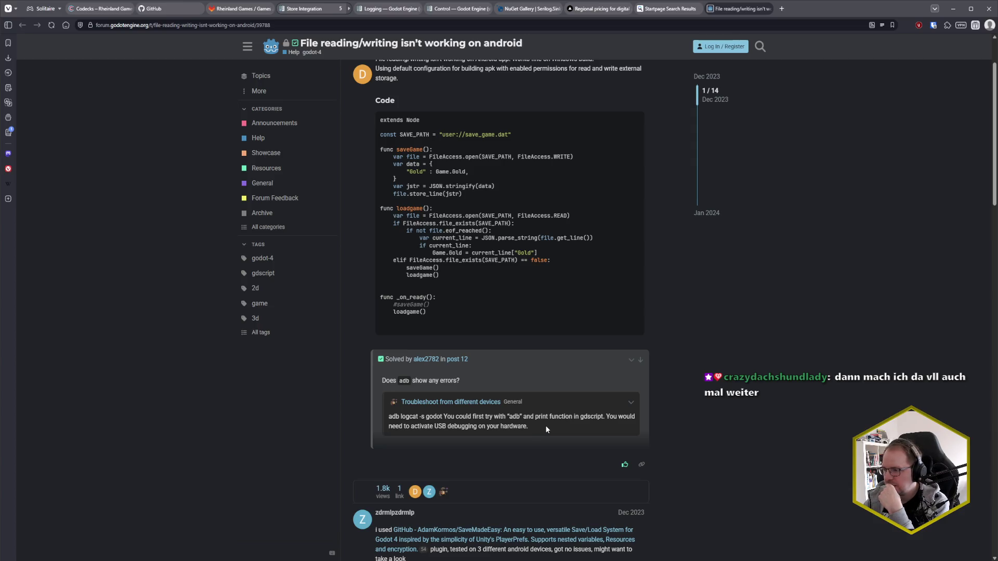
{"action": "scroll", "coordinate": [544, 425], "scroll_direction": "down", "scroll_amount": 3}
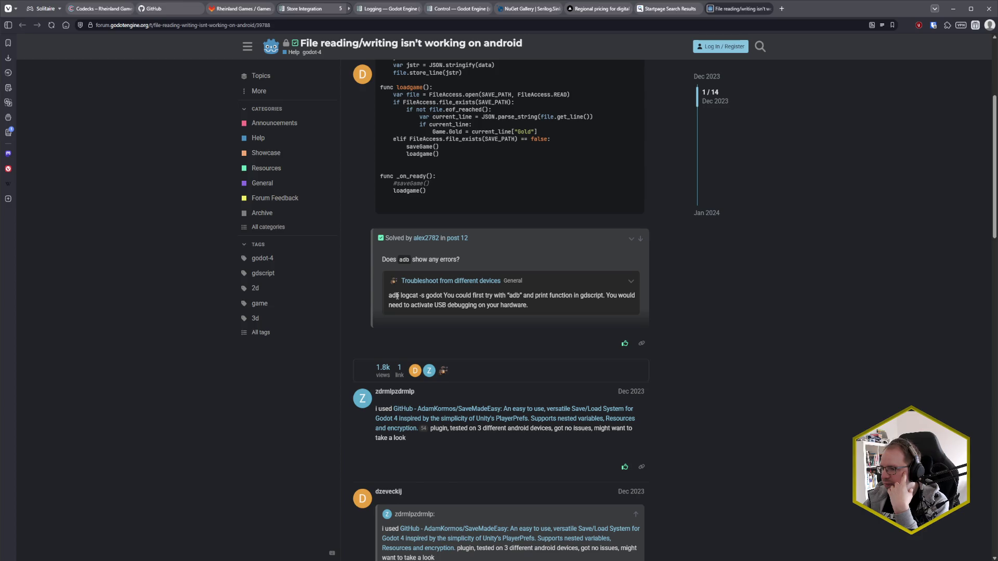
{"action": "left_click_drag", "start_coordinate": [389, 296], "coordinate": [436, 294]}
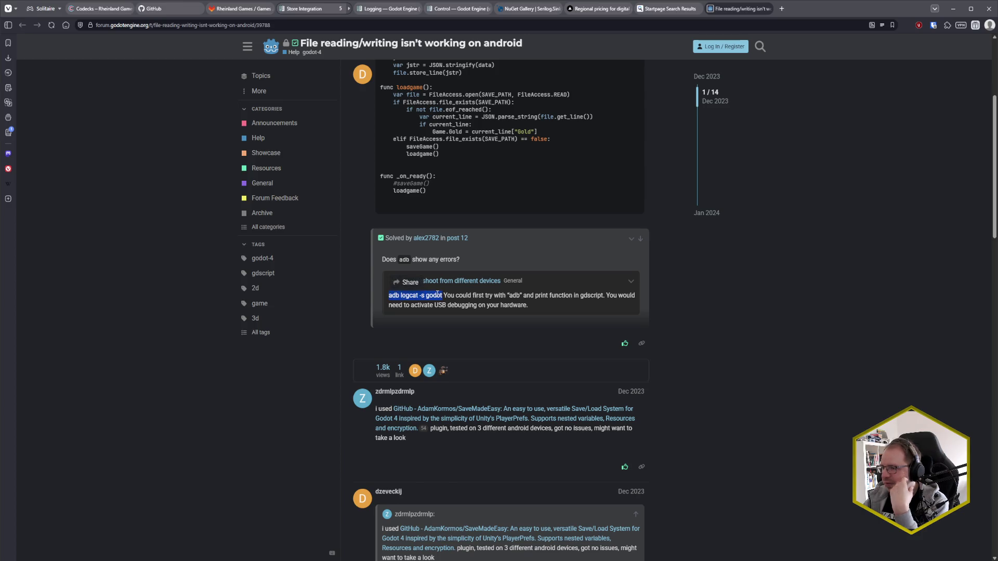
- Launch Windows Terminal from the system search with 'wt'
{"action": "key", "text": "super"}
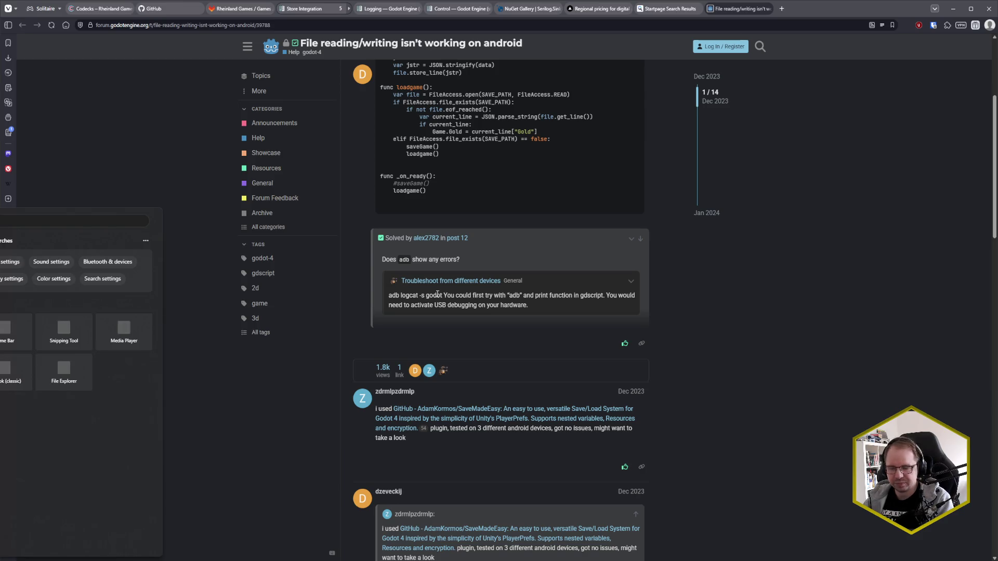
{"action": "type", "text": "wt"}
{"action": "key", "text": "Return"}
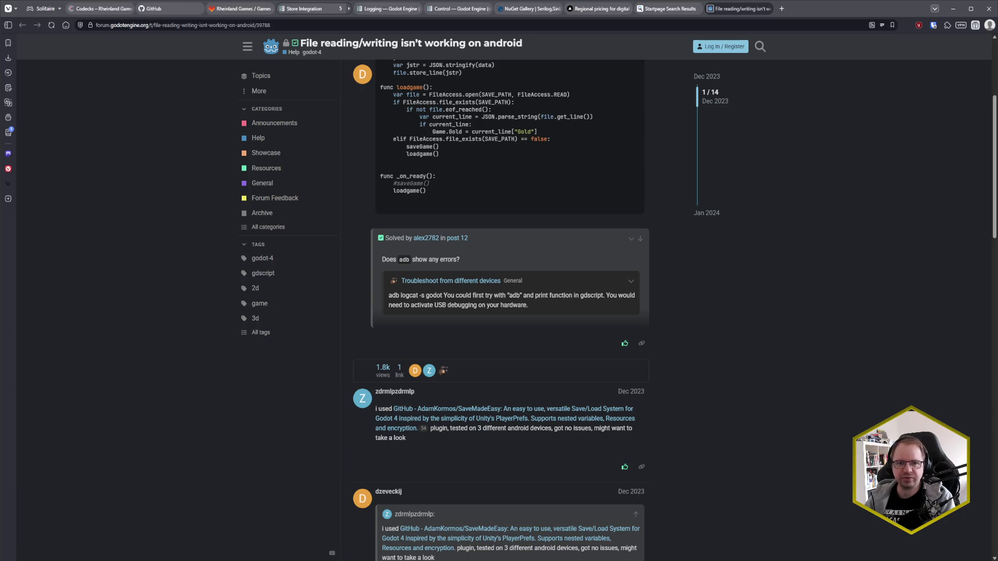
- Bring the PowerShell window forward maximized, switch to drive C: and list it
{"action": "key", "text": "alt+Tab"}
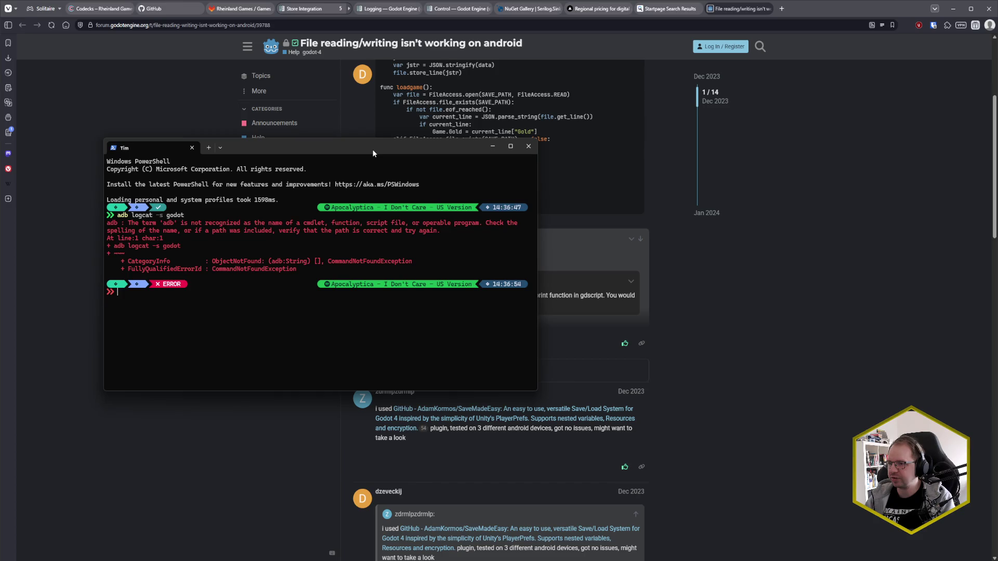
{"action": "double_click", "coordinate": [372, 149]}
{"action": "type", "text": "c:"}
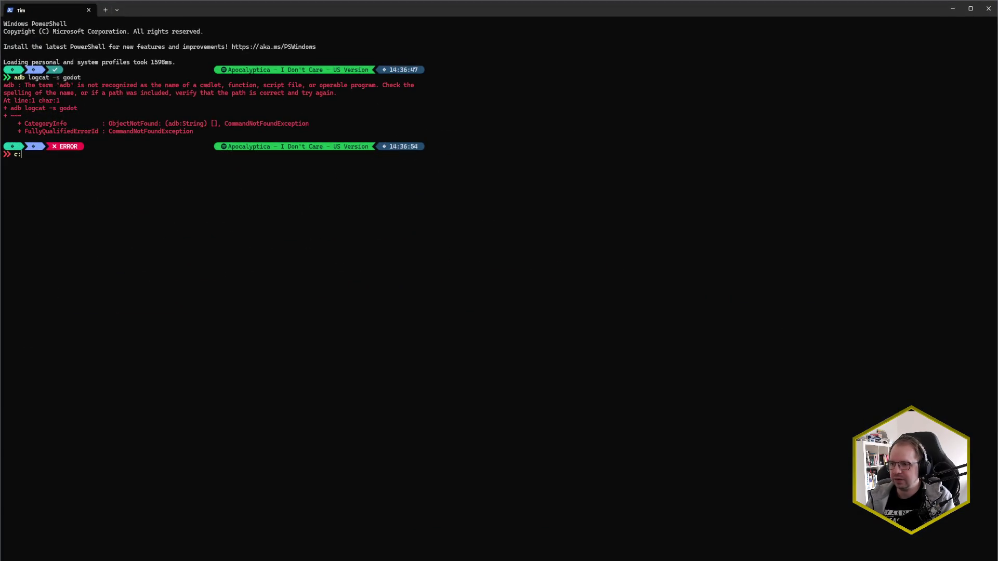
{"action": "key", "text": "Return"}
{"action": "type", "text": "cd "}
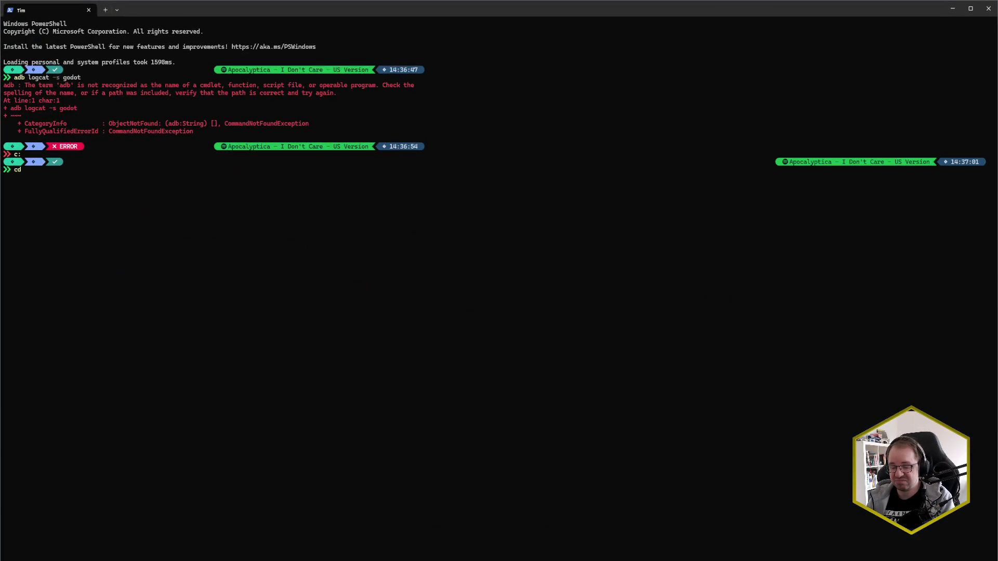
{"action": "type", "text": "%"}
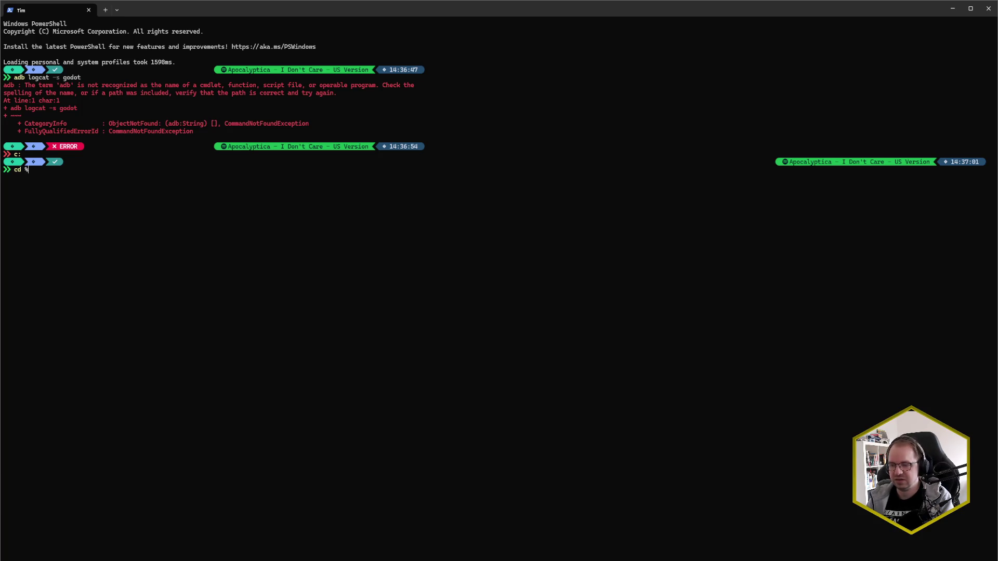
{"action": "key", "text": "BackSpace"}
{"action": "key", "text": "BackSpace"}
{"action": "key", "text": "BackSpace"}
{"action": "type", "text": "ls"}
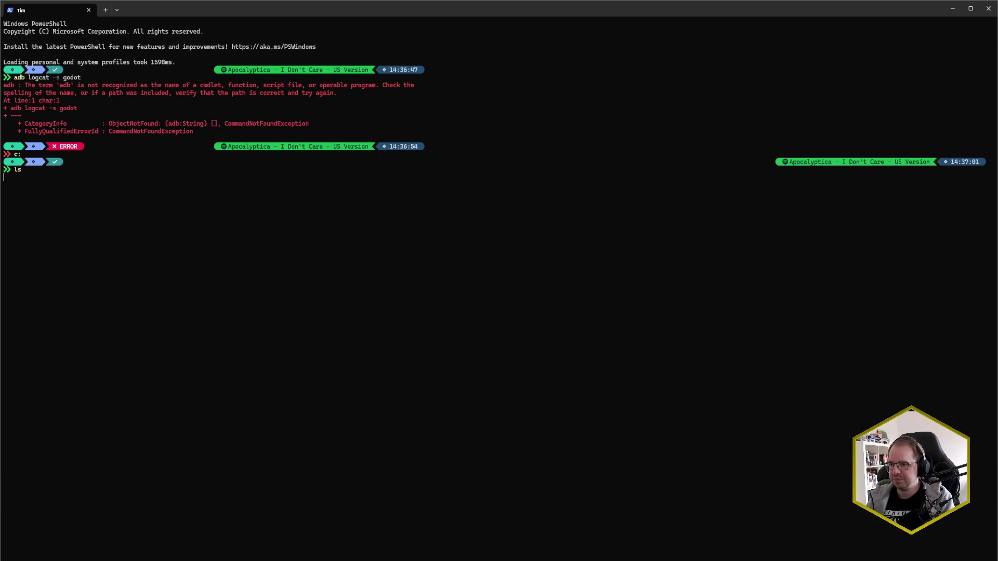
{"action": "key", "text": "Return"}
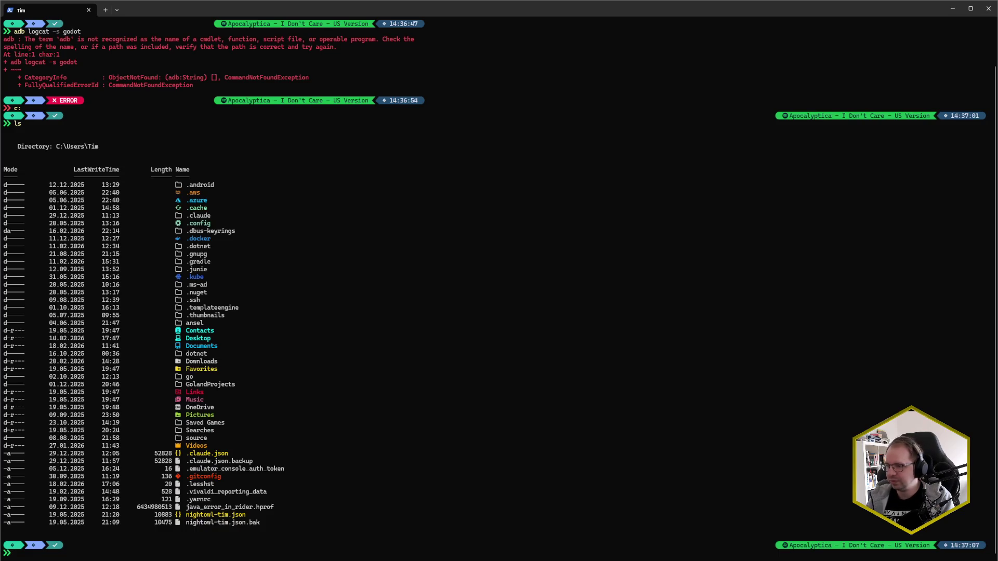
- Get to the root of the C: drive with cd / after a few false starts
{"action": "type", "text": "cd Prog"}
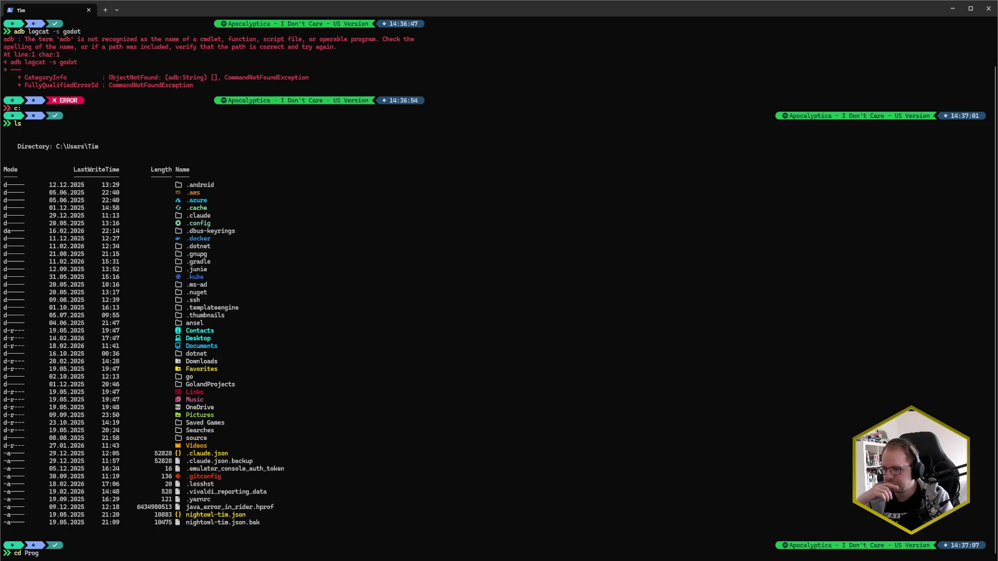
{"action": "key", "text": "BackSpace"}
{"action": "key", "text": "BackSpace"}
{"action": "key", "text": "BackSpace"}
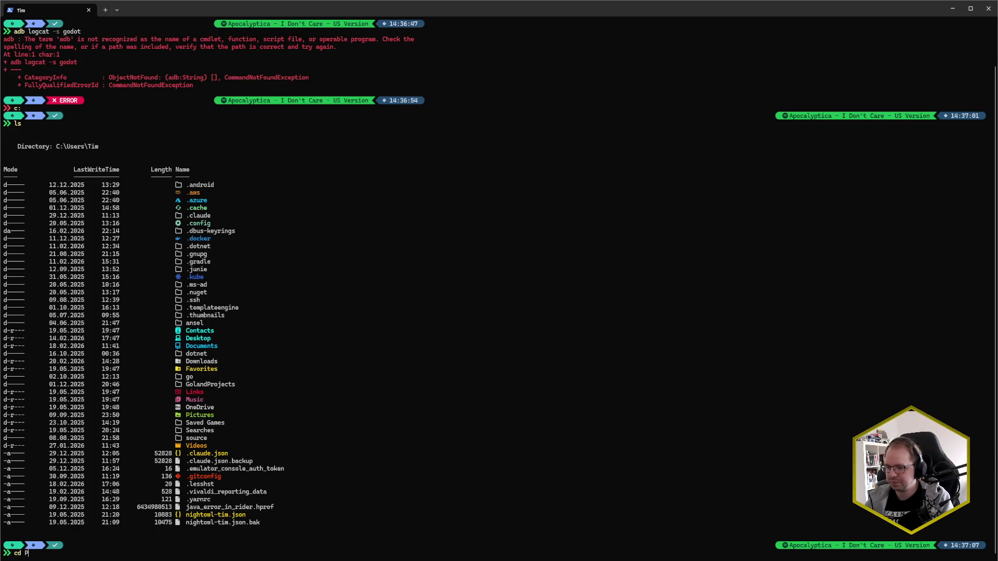
{"action": "type", "text": "cd"}
{"action": "key", "text": "Return"}
{"action": "type", "text": "/"}
{"action": "key", "text": "Return"}
{"action": "type", "text": "cd /"}
{"action": "key", "text": "Return"}
- Move into C:\Program Files\Android using Tab completion and list its jdk and openjdk folders
{"action": "type", "text": "cd .\\Pro"}
{"action": "key", "text": "Tab"}
{"action": "type", "text": "And"}
{"action": "key", "text": "Tab"}
{"action": "key", "text": "Return"}
{"action": "type", "text": "ls"}
{"action": "key", "text": "Return"}
- Start a cd into the openjdk folder with Tab completion
{"action": "type", "text": "cd "}
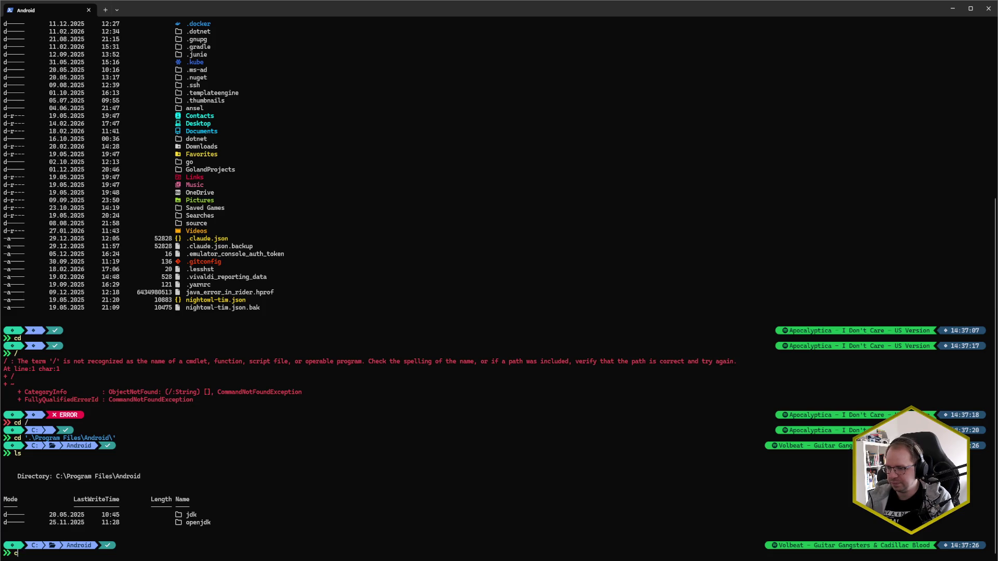
{"action": "type", "text": "jd"}
{"action": "key", "text": "Tab"}
{"action": "key", "text": "Tab"}
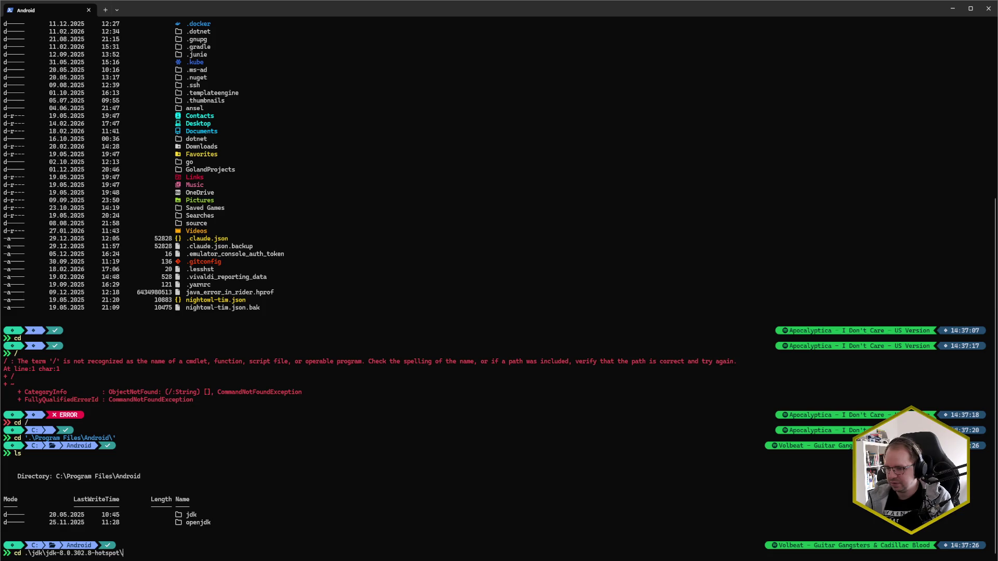
{"action": "key", "text": "BackSpace"}
{"action": "key", "text": "BackSpace"}
{"action": "key", "text": "BackSpace"}
{"action": "key", "text": "BackSpace"}
{"action": "key", "text": "BackSpace"}
{"action": "key", "text": "BackSpace"}
{"action": "type", "text": "ope"}
{"action": "key", "text": "Tab"}
{"action": "key", "text": "Tab"}
{"action": "key", "text": "BackSpace"}
{"action": "key", "text": "BackSpace"}
{"action": "key", "text": "BackSpace"}
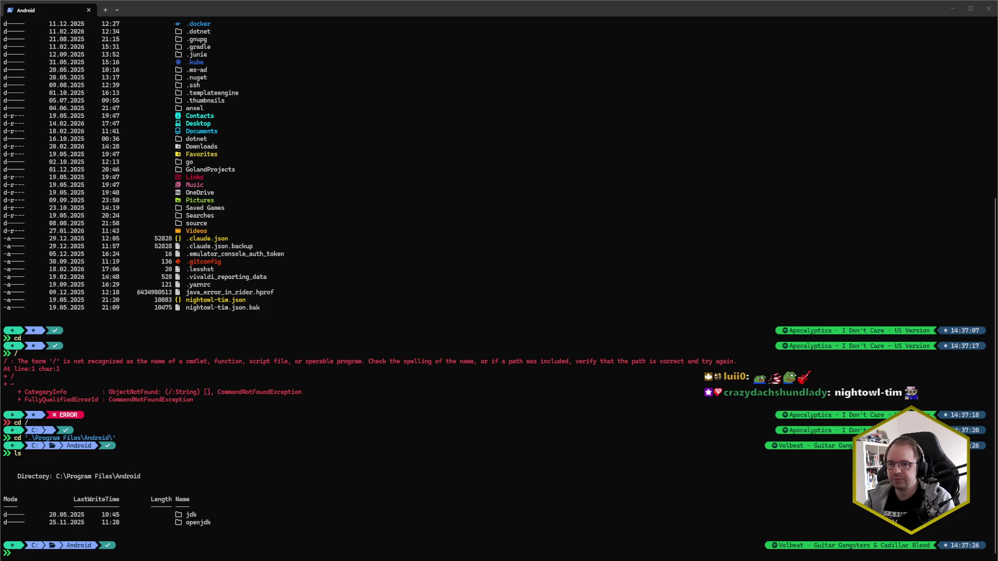
{"action": "type", "text": "cd "}
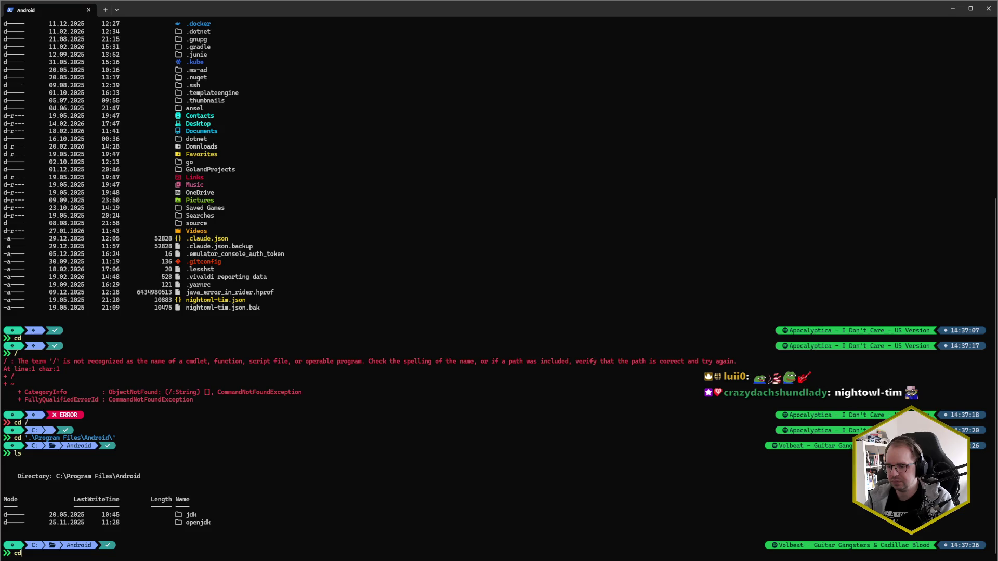
{"action": "type", "text": "\""}
- Change into the pasted Android SDK platform-tools folder
{"action": "type", "text": "C:\\Program Files (x86)\\Android\\android-sdk\\platform-tools"}
{"action": "type", "text": "\""}
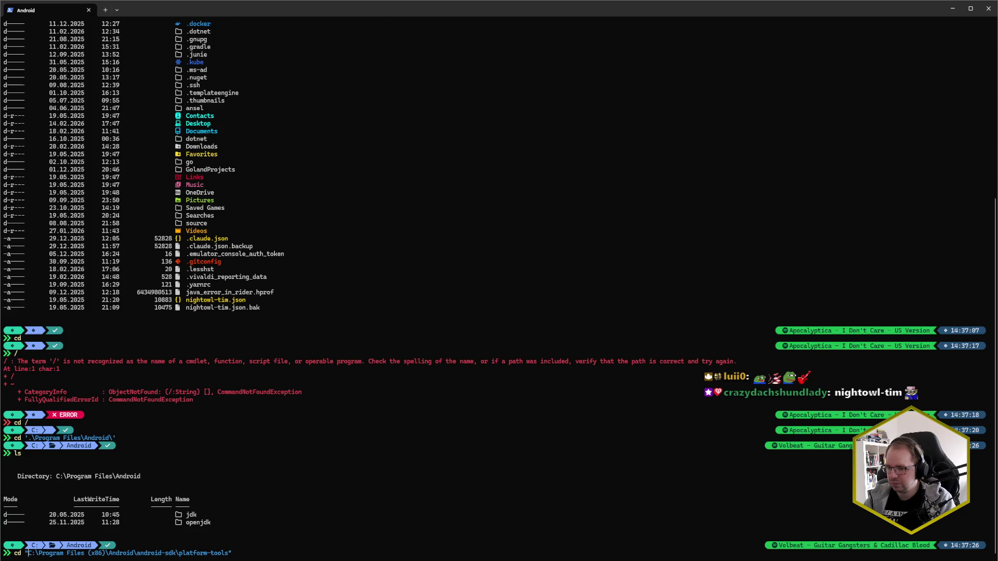
{"action": "key", "text": "Delete"}
{"action": "key", "text": "Delete"}
{"action": "key", "text": "Return"}
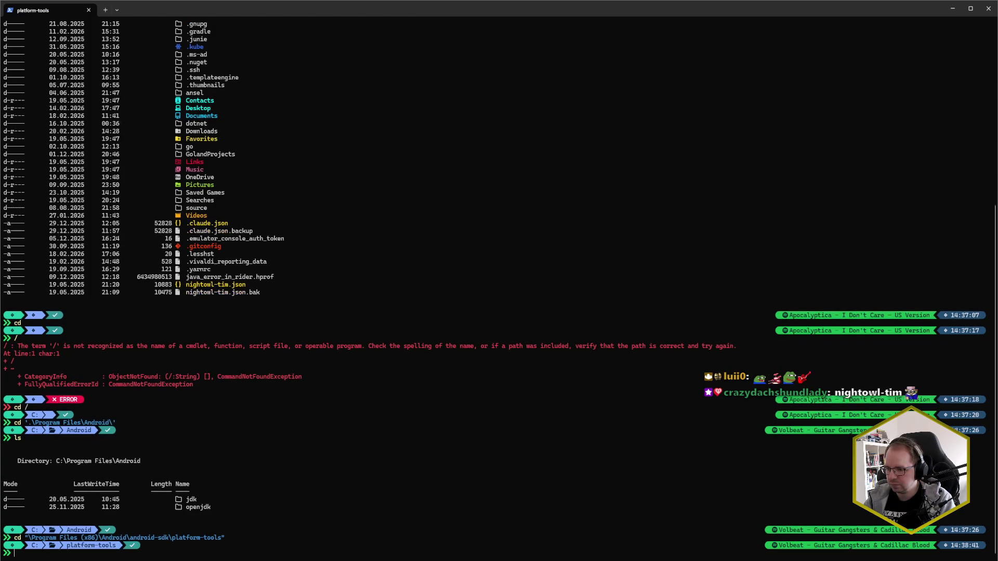
- Run adb logcat -s godot, then rerun it as .\adb.exe logcat -s godot to stream the logs
{"action": "type", "text": "c:"}
{"action": "key", "text": "Up"}
{"action": "key", "text": "Return"}
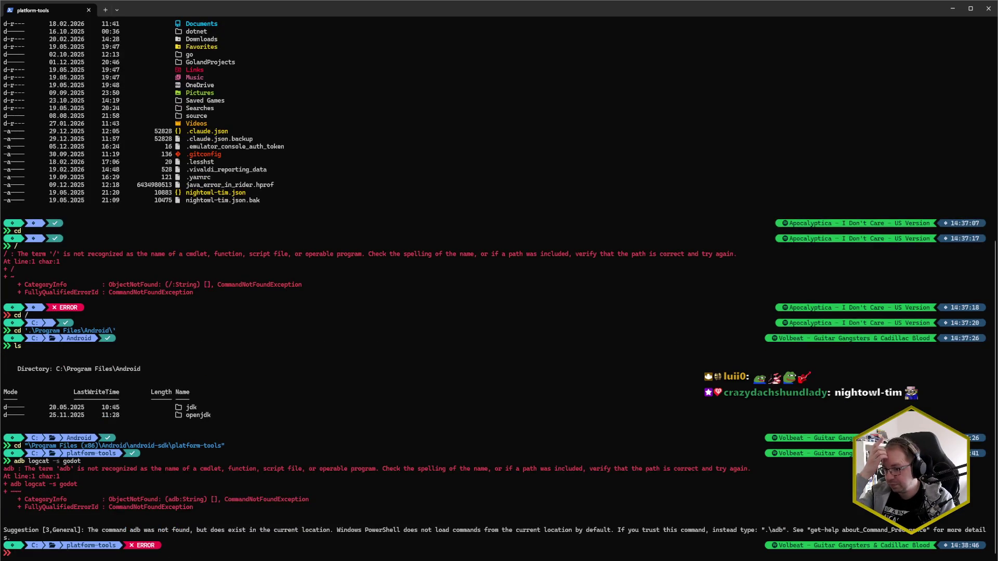
{"action": "key", "text": "Up"}
{"action": "key", "text": "Home"}
{"action": "type", "text": ".\\"}
{"action": "key", "text": "Right"}
{"action": "key", "text": "Right"}
{"action": "key", "text": "Right"}
{"action": "type", "text": ".exe"}
{"action": "key", "text": "Return"}
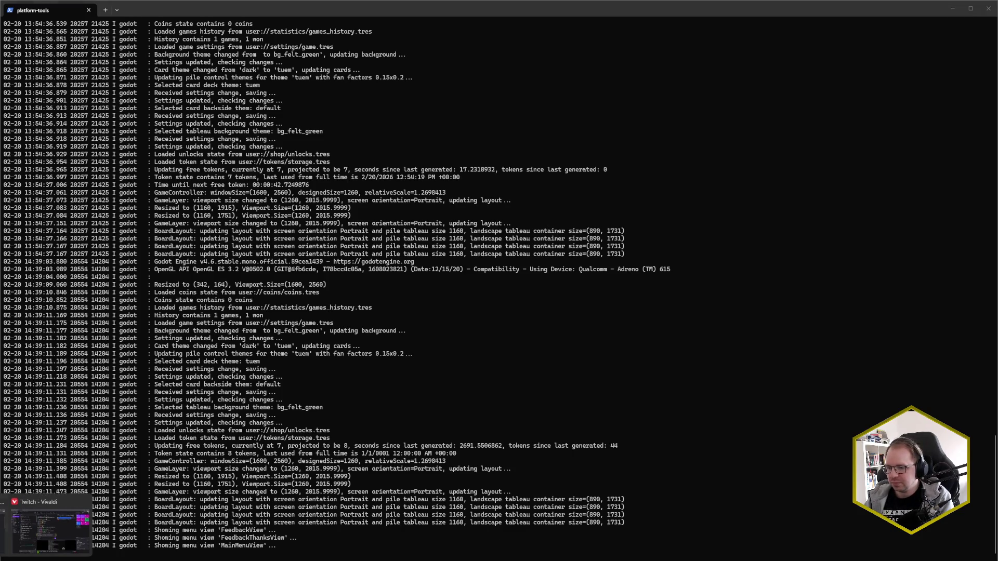
{"action": "left_click", "coordinate": [22, 546]}
- Go to the Codecks decks page, open the Inbox deck and view the 'test 5' card
{"action": "left_click", "coordinate": [98, 9]}
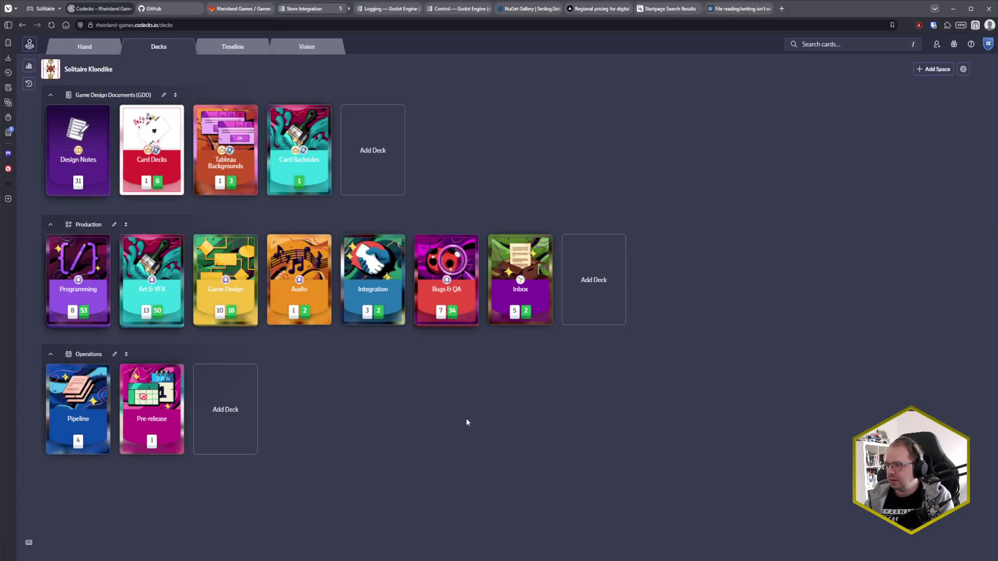
{"action": "left_click", "coordinate": [530, 288]}
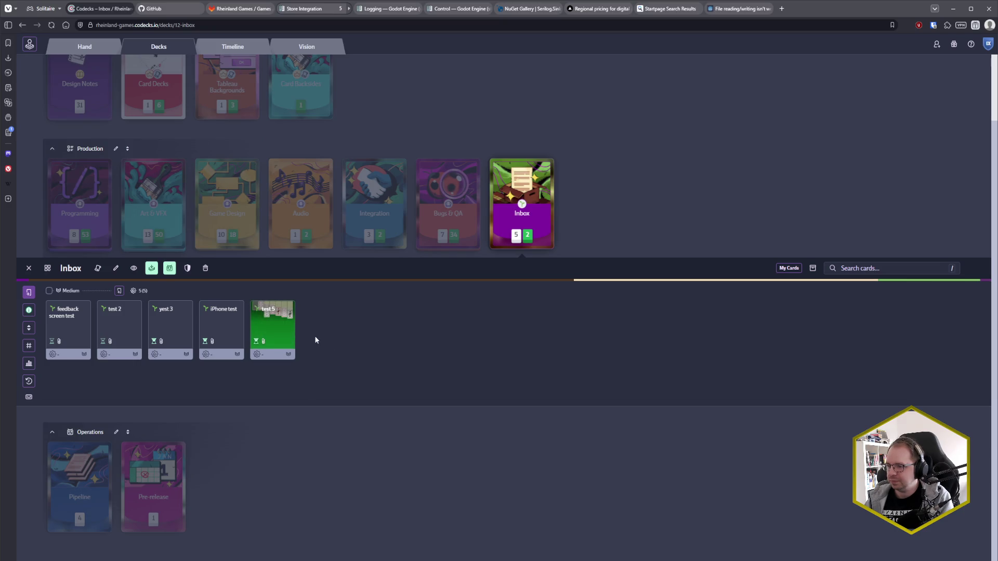
{"action": "left_click", "coordinate": [272, 330]}
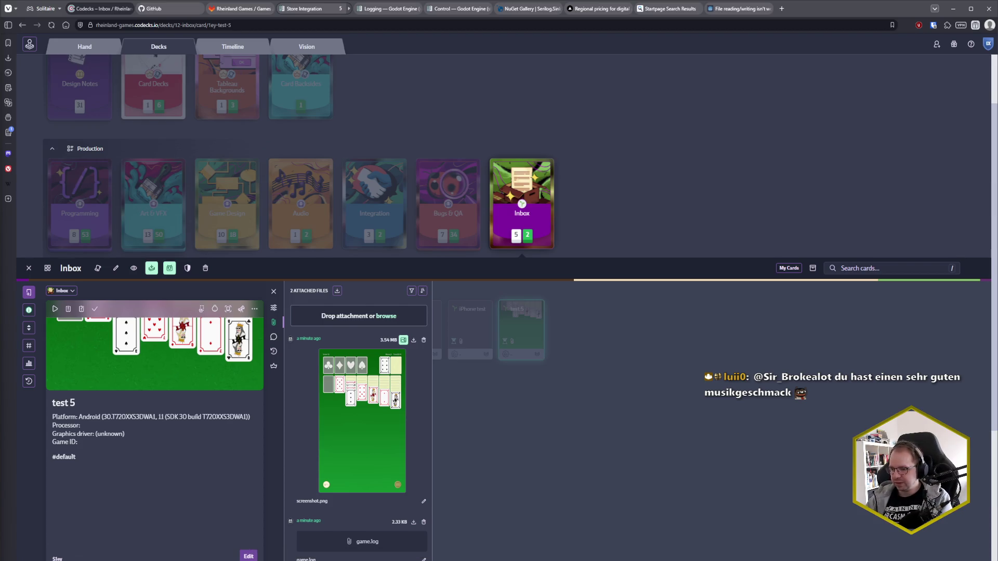
- Switch from the browser back to the PowerShell window streaming the godot logcat
{"action": "key", "text": "alt+Tab"}
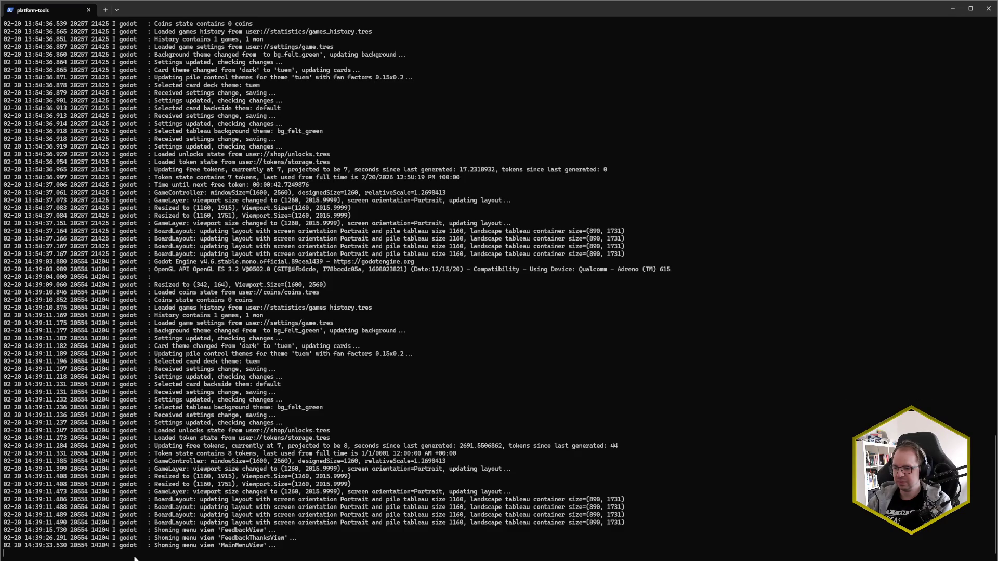
- Stop logcat with Ctrl+C and switch to the Godot editor showing CodecksUserReport.gd
{"action": "key", "text": "ctrl+c"}
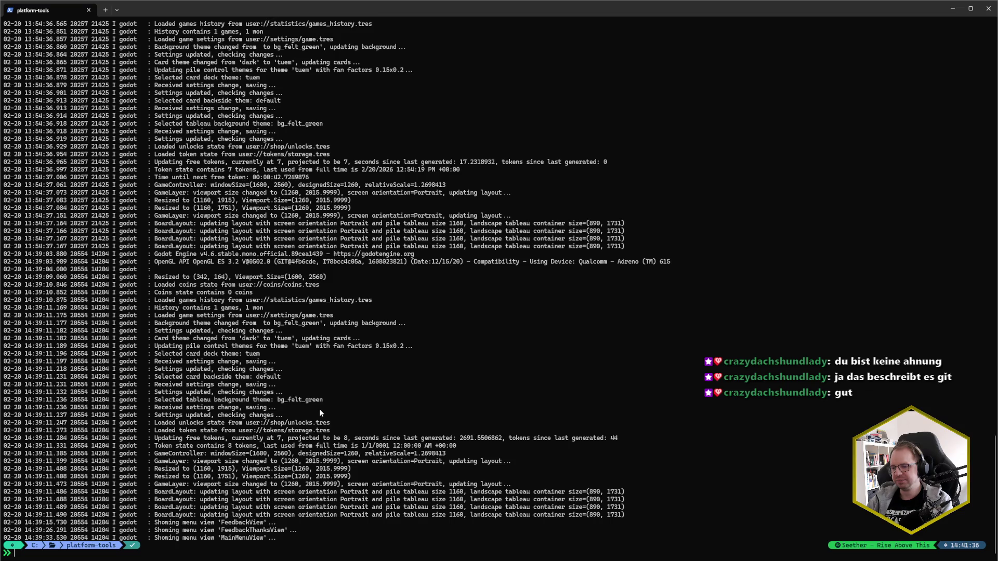
{"action": "key", "text": "alt+Tab"}
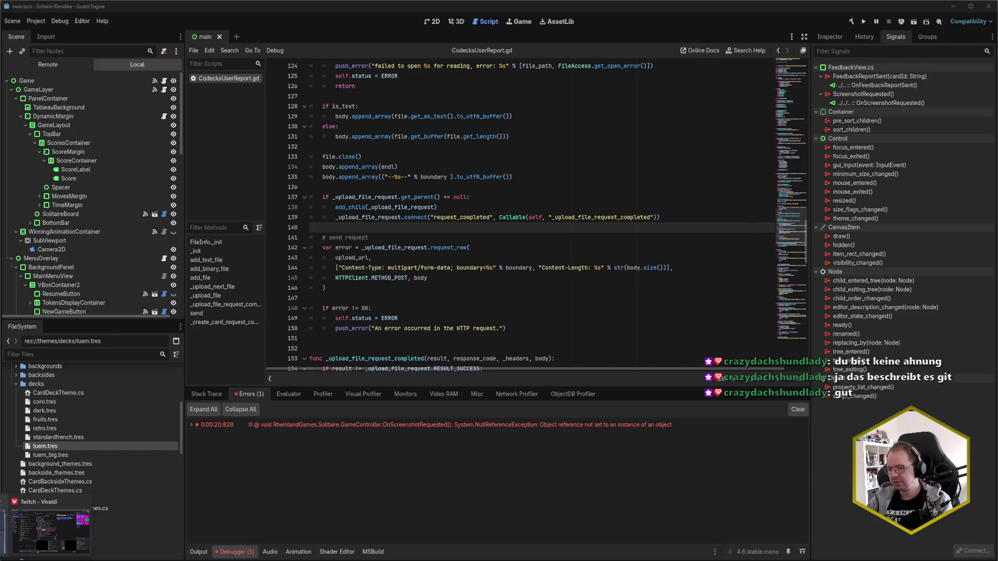
- Save the test 5 card's 2.33 KB game.log attachment to Downloads as game (1).log
{"action": "key", "text": "alt+Tab"}
{"action": "left_click", "coordinate": [369, 543]}
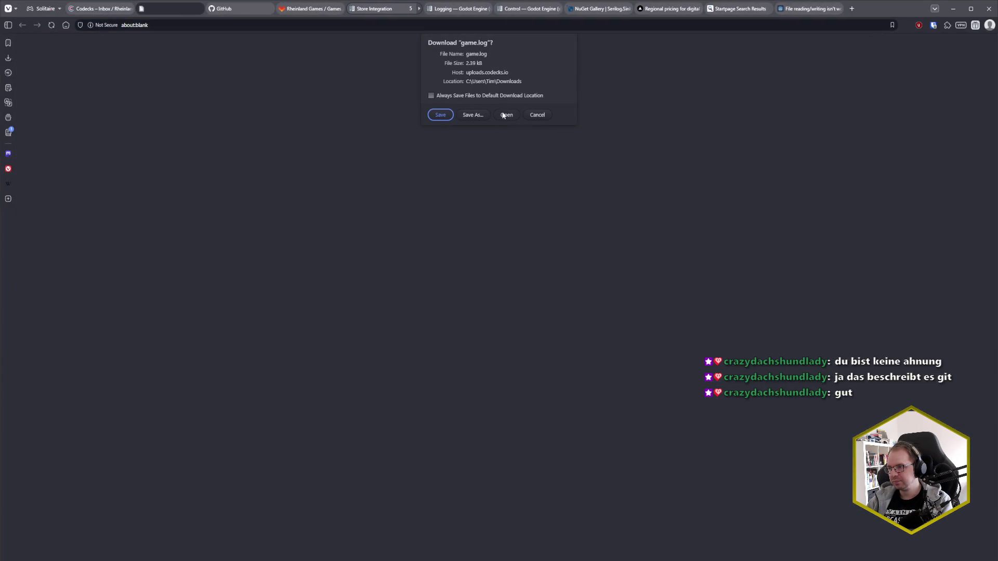
{"action": "left_click", "coordinate": [440, 115]}
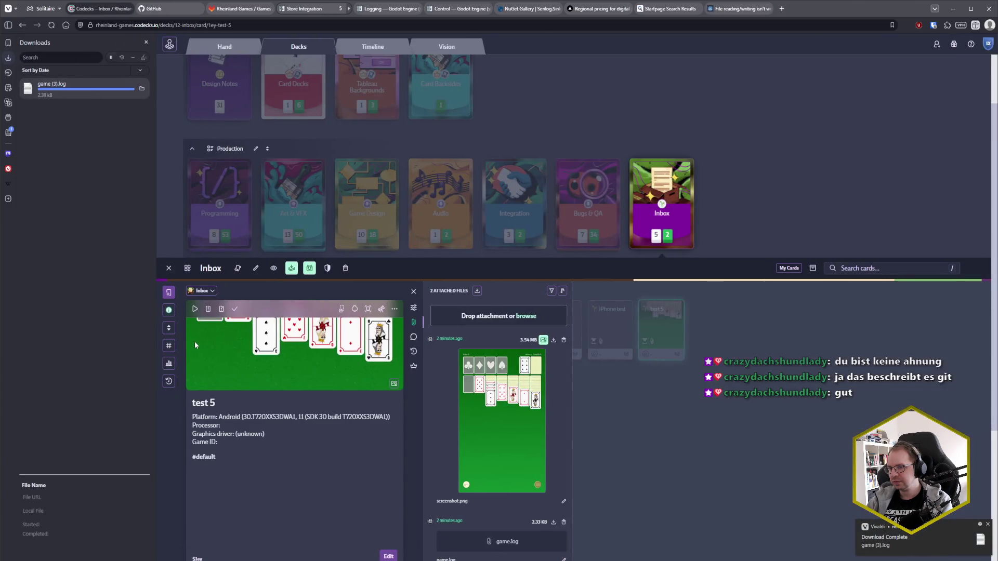
{"action": "left_click", "coordinate": [146, 42]}
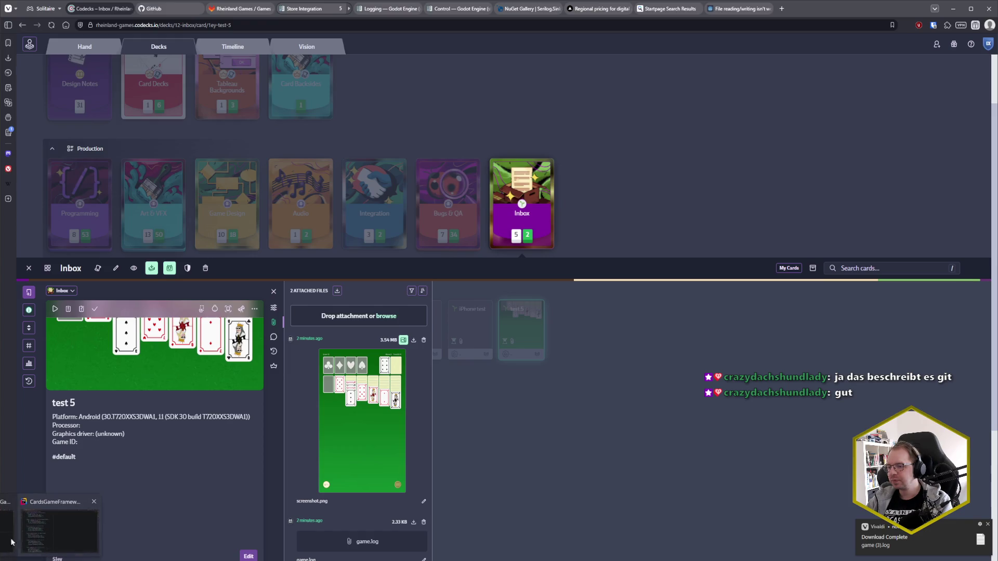
{"action": "key", "text": "alt+Tab"}
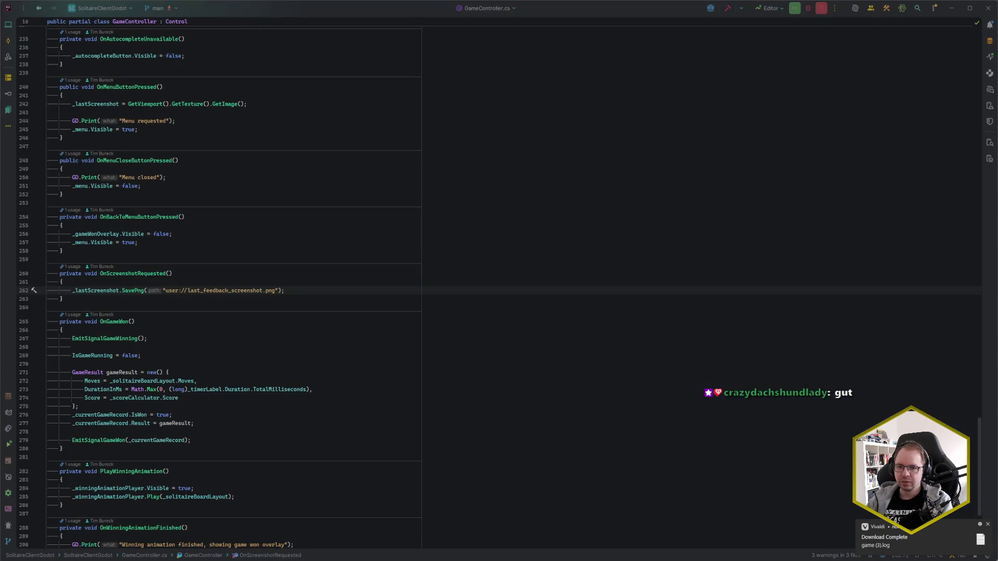
- Drop the downloaded game (3).log into Rider, read its 36 lines, and open Recent Files (Ctrl+E)
{"action": "mouse_move", "coordinate": [980, 539]}
{"action": "left_mouse_down"}
{"action": "mouse_move", "coordinate": [312, 286]}
{"action": "mouse_move", "coordinate": [298, 254]}
{"action": "left_mouse_up"}
{"action": "left_click", "coordinate": [324, 163]}
{"action": "left_click", "coordinate": [311, 147]}
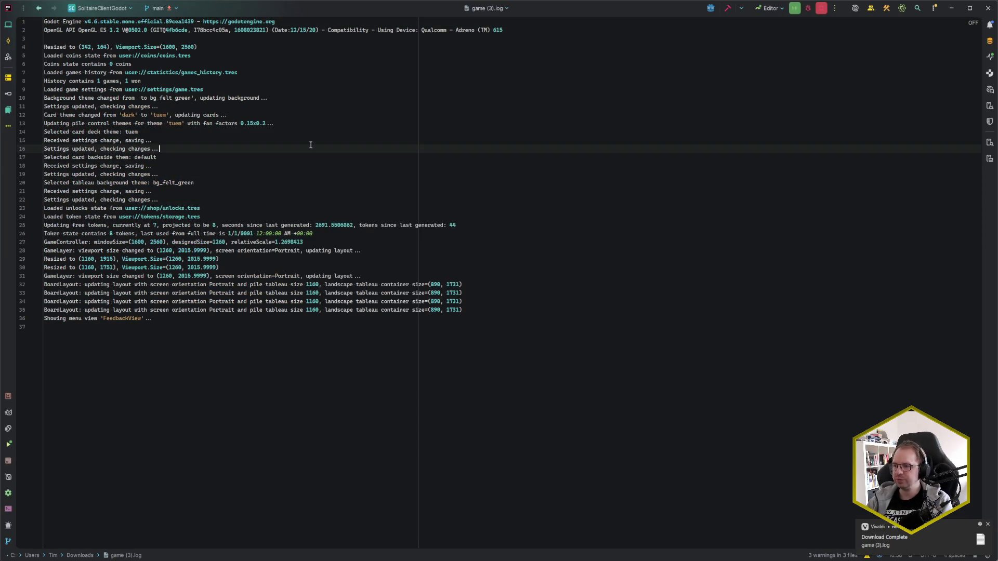
{"action": "left_click", "coordinate": [257, 379]}
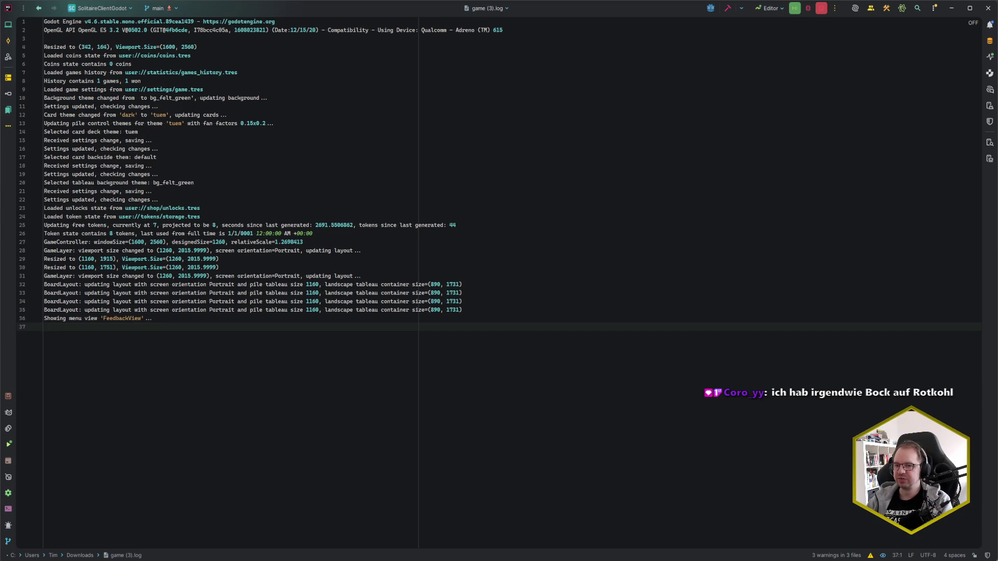
{"action": "key", "text": "alt+Tab"}
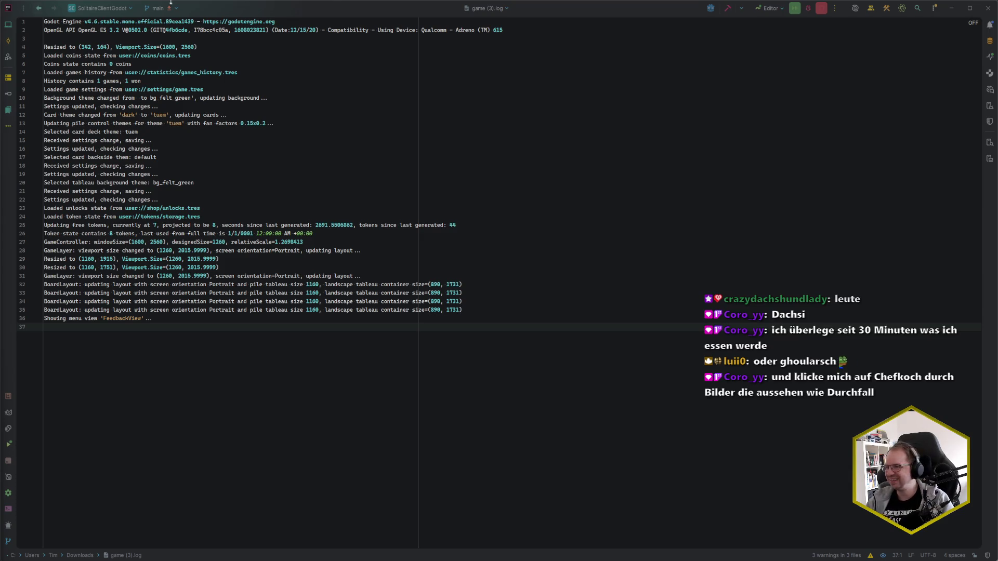
{"action": "left_click", "coordinate": [448, 167]}
{"action": "key", "text": "ctrl+e"}
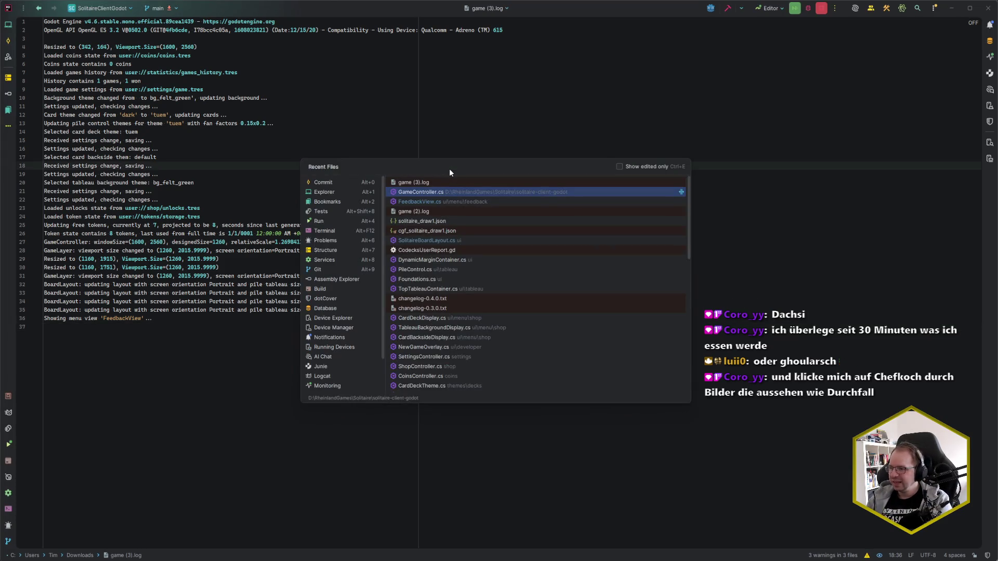
- Open FeedbackView.cs from Recent Files and place the cursor after AddChild(_currentReport) on line 108
{"action": "key", "text": "Down"}
{"action": "key", "text": "Return"}
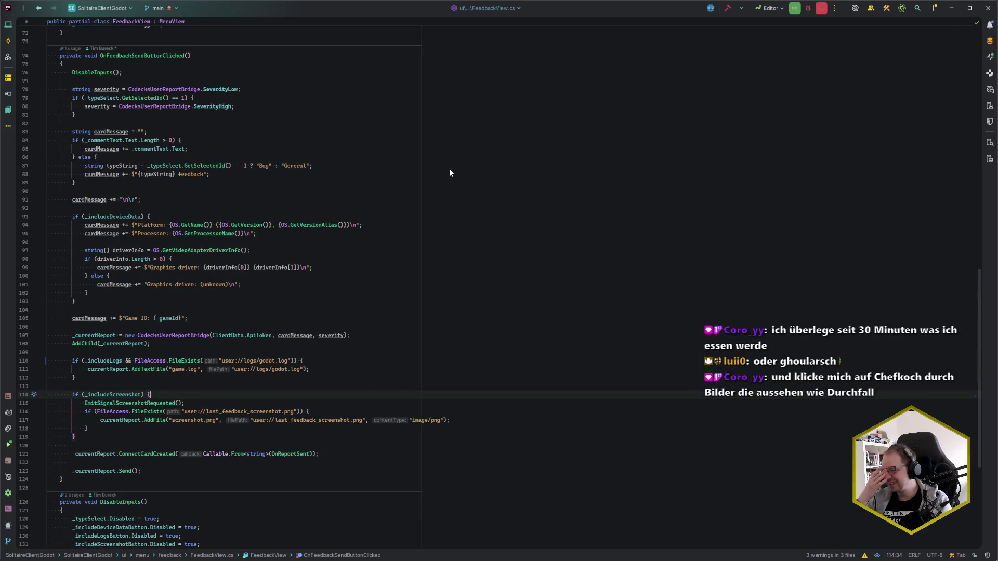
{"action": "left_click", "coordinate": [304, 344]}
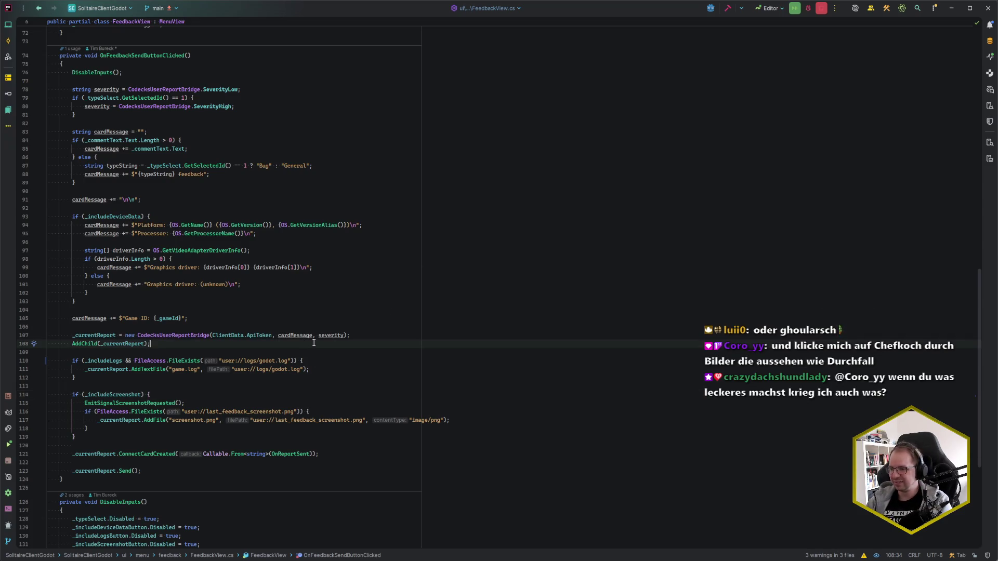
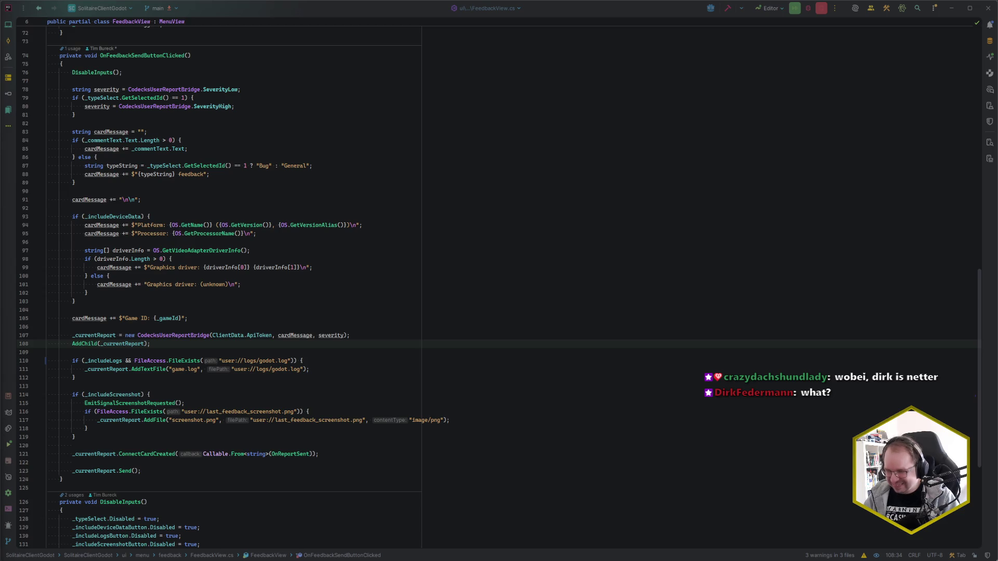
- Put the caret on empty line 104 of FeedbackView, then show Rider's uncommitted changes with Ctrl+K
{"action": "left_click", "coordinate": [216, 346]}
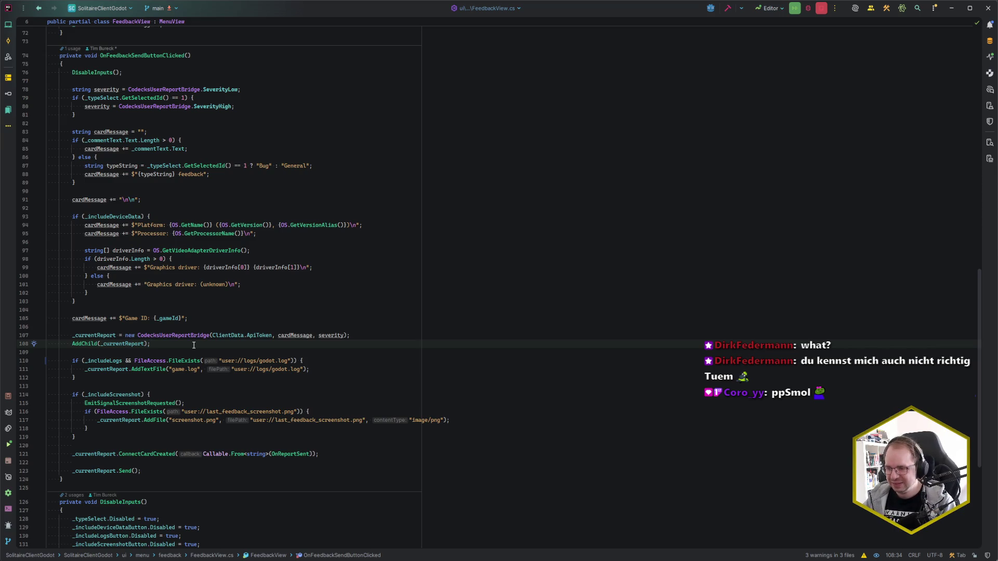
{"action": "mouse_move", "coordinate": [201, 339]}
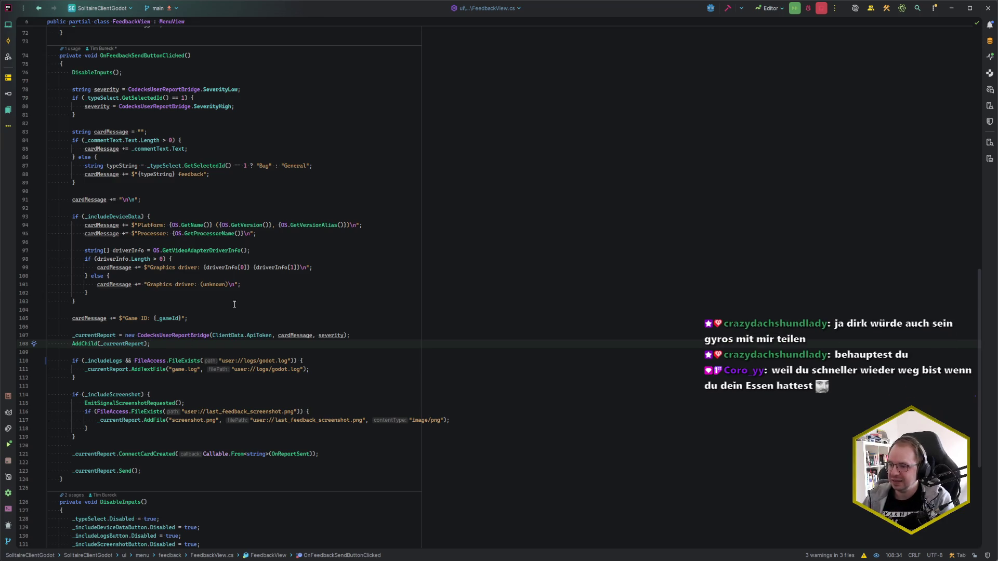
{"action": "left_click", "coordinate": [245, 293]}
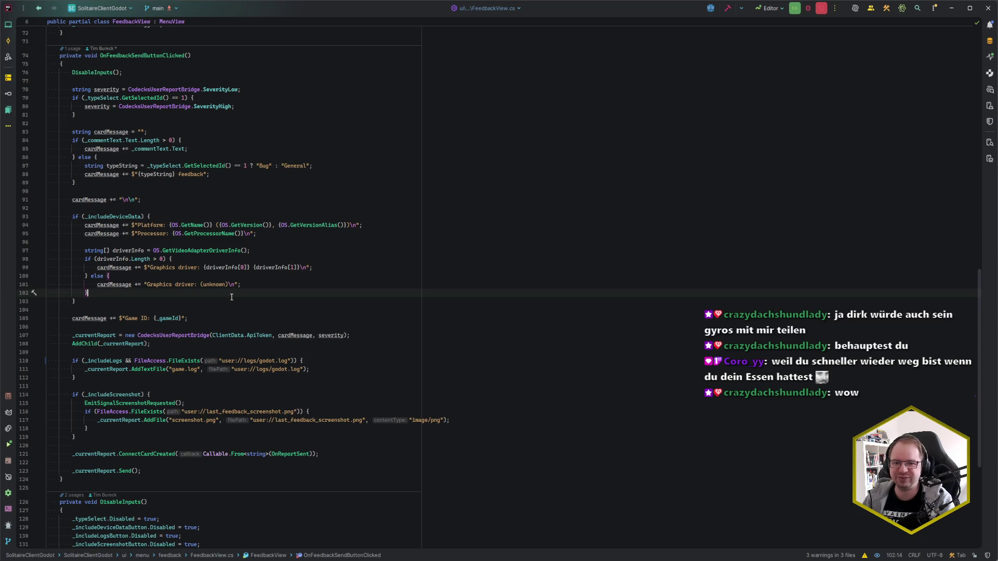
{"action": "left_click", "coordinate": [226, 312]}
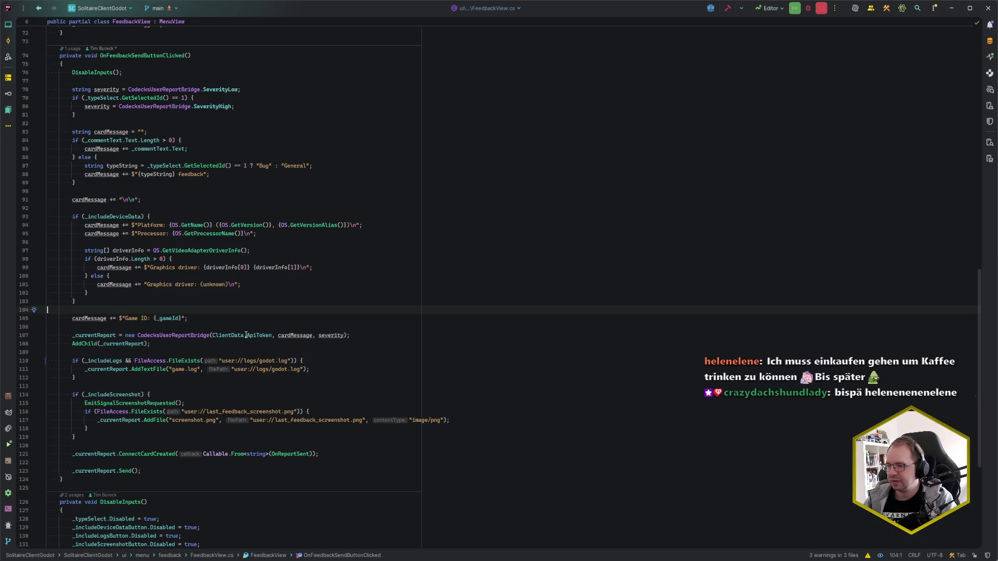
{"action": "mouse_move", "coordinate": [246, 335]}
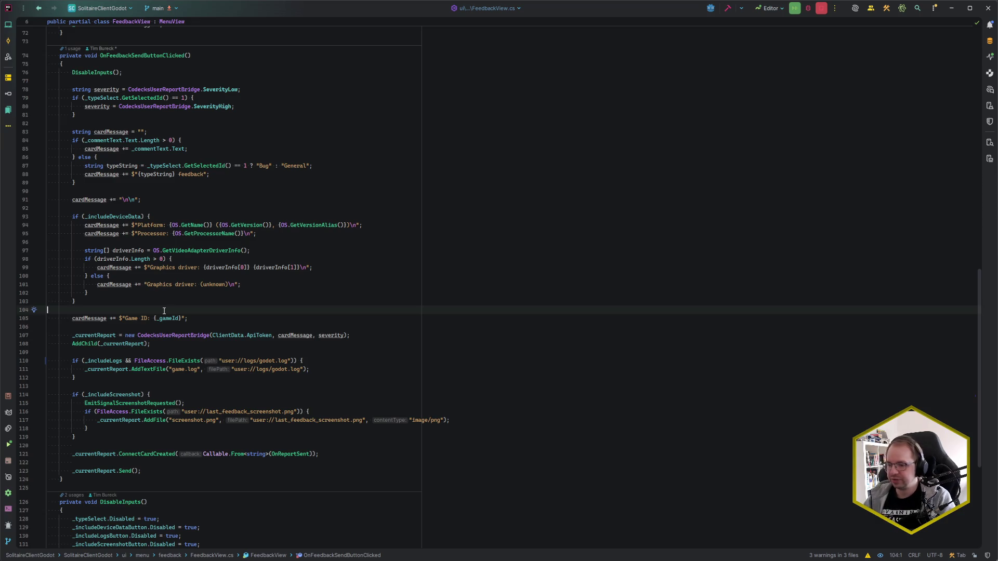
{"action": "mouse_move", "coordinate": [103, 560]}
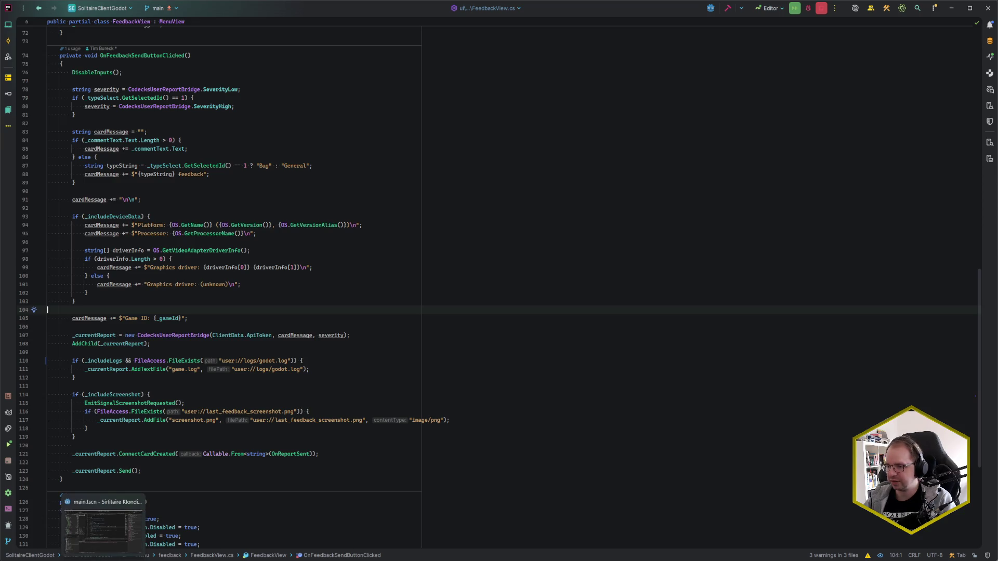
{"action": "mouse_move", "coordinate": [59, 560]}
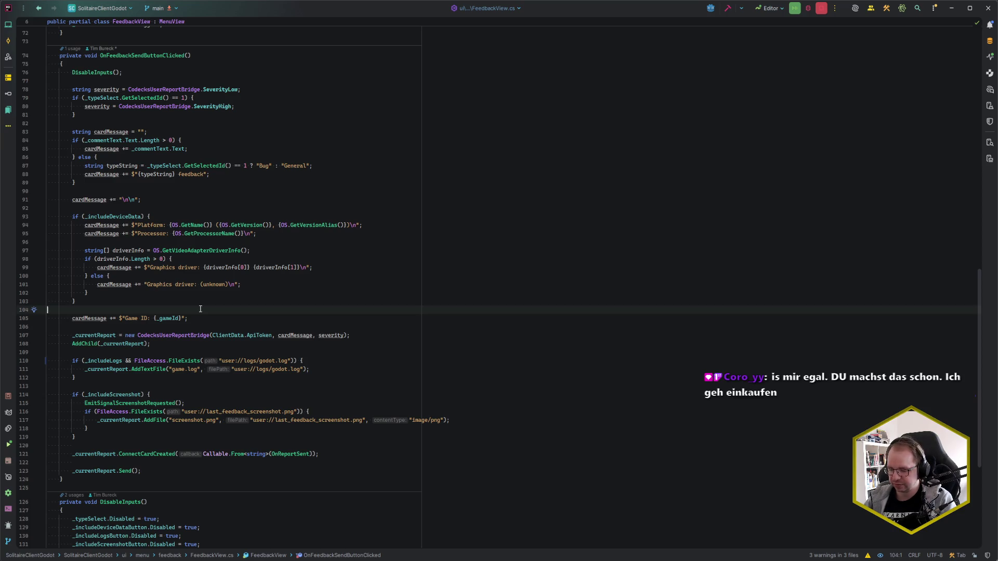
{"action": "key", "text": "ctrl+k"}
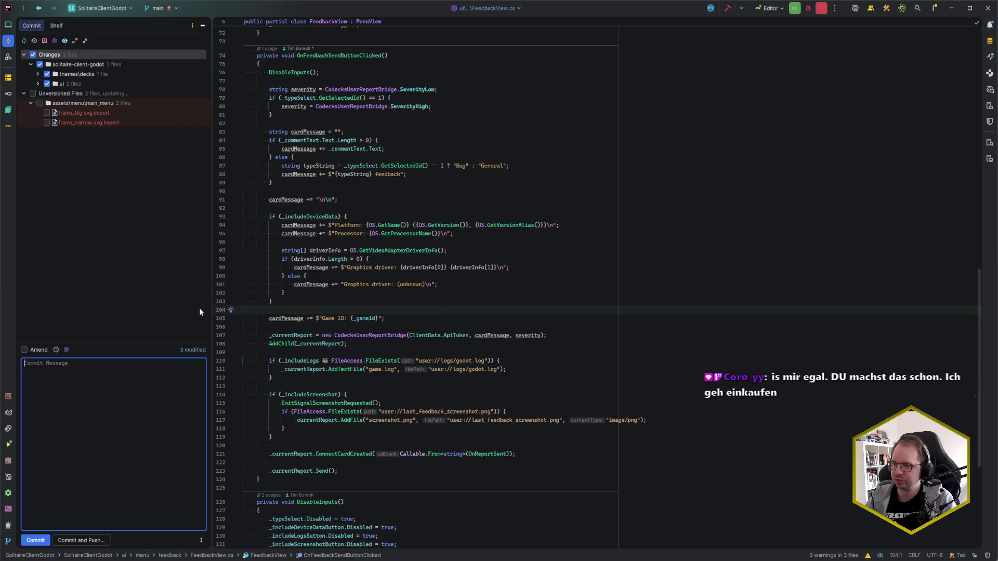
- Review the tuem_big.tres and FeedbackView.cs diffs and exclude SolitaireBoardLayout.cs from the commit
{"action": "left_click", "coordinate": [38, 74]}
{"action": "double_click", "coordinate": [52, 83]}
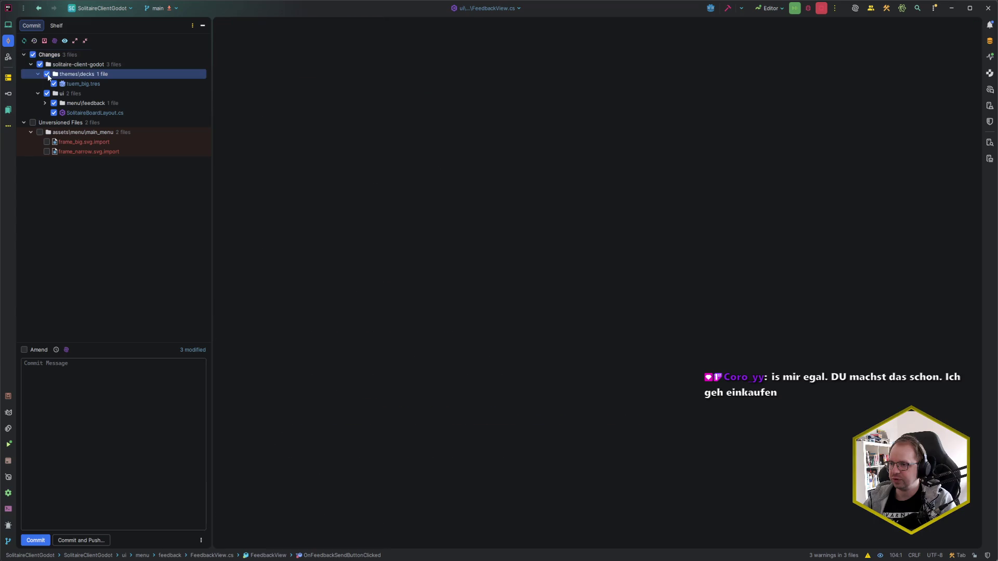
{"action": "left_click", "coordinate": [44, 103]}
{"action": "left_click", "coordinate": [89, 406]}
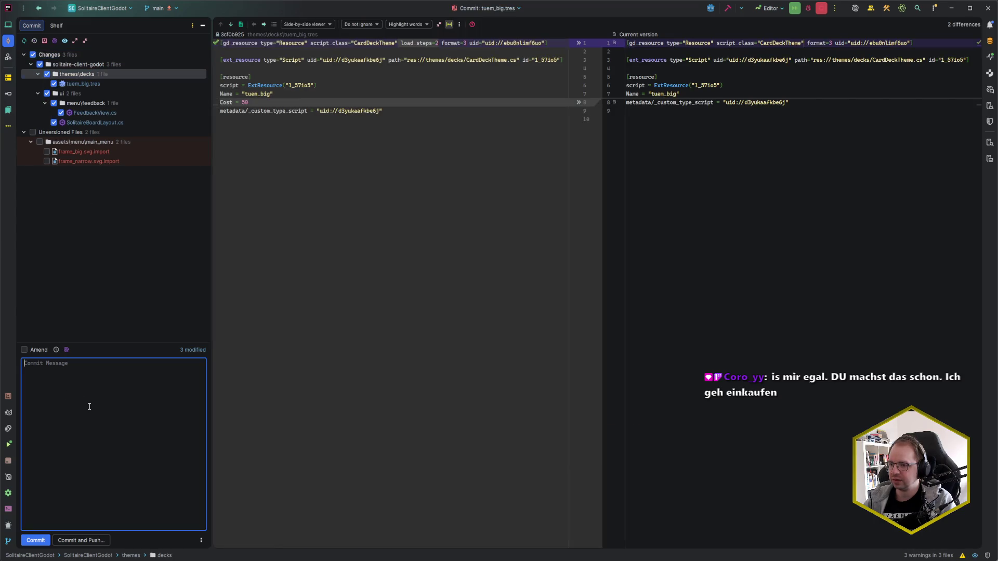
{"action": "type", "text": "chore:"}
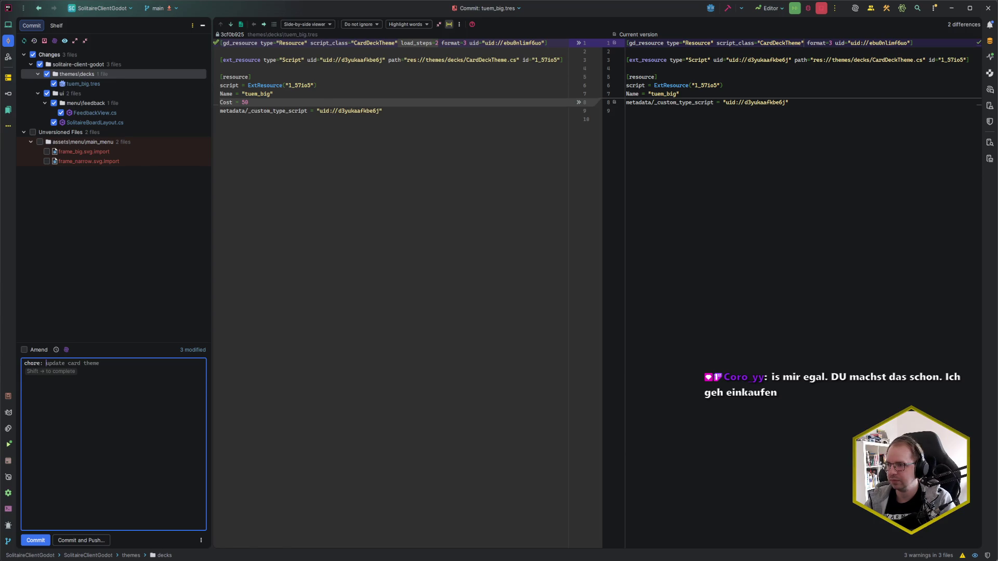
{"action": "left_click", "coordinate": [98, 113]}
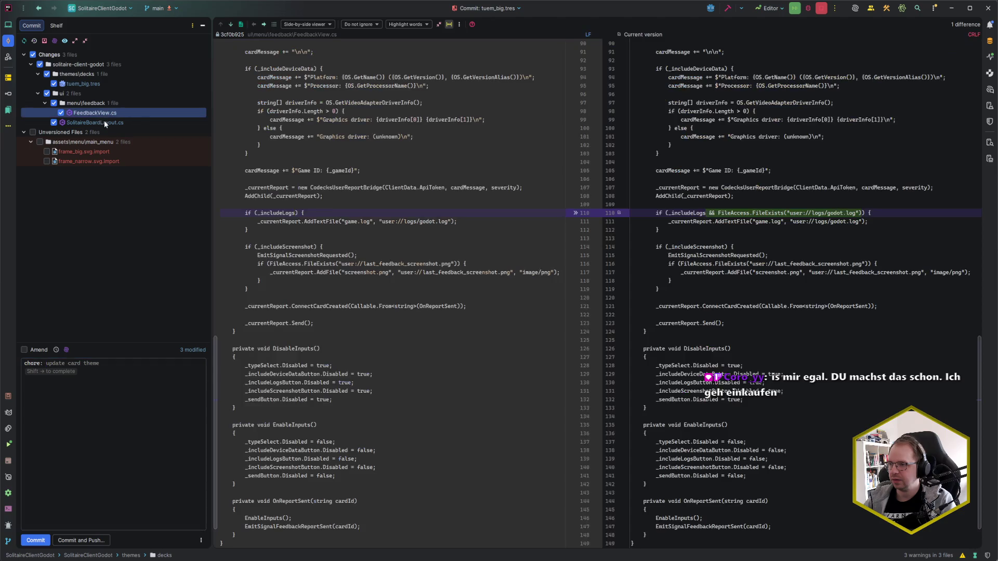
{"action": "left_click", "coordinate": [104, 122]}
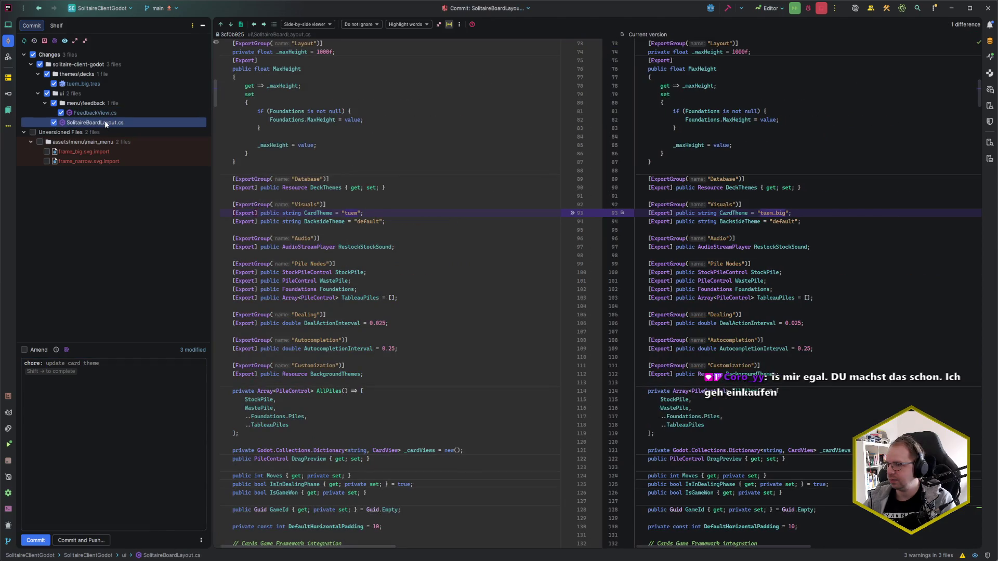
{"action": "left_click", "coordinate": [53, 122]}
{"action": "left_click", "coordinate": [86, 114]}
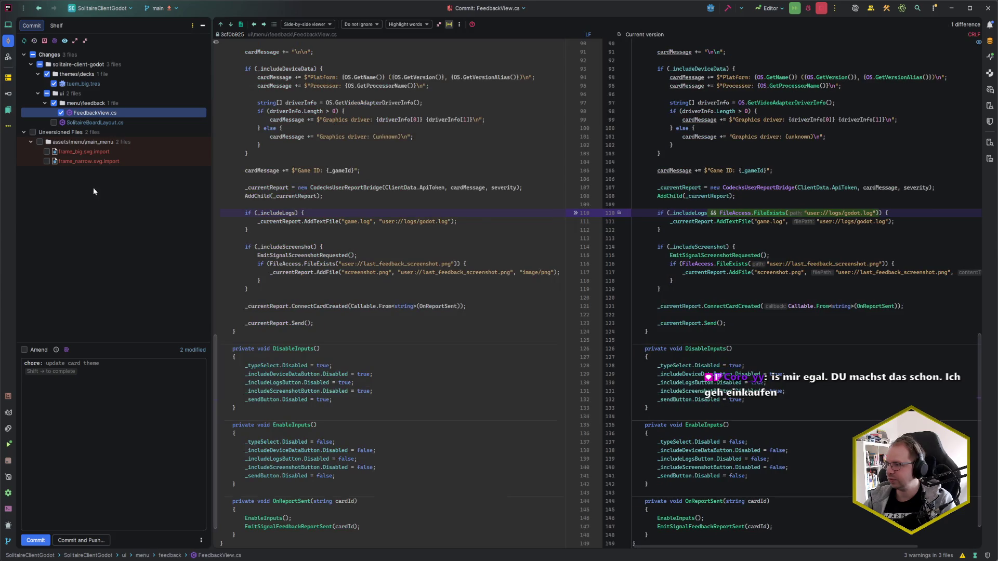
- Write the message 'fix: non-existing log file makes feedback report fail' and commit the checked files
{"action": "left_click", "coordinate": [117, 370]}
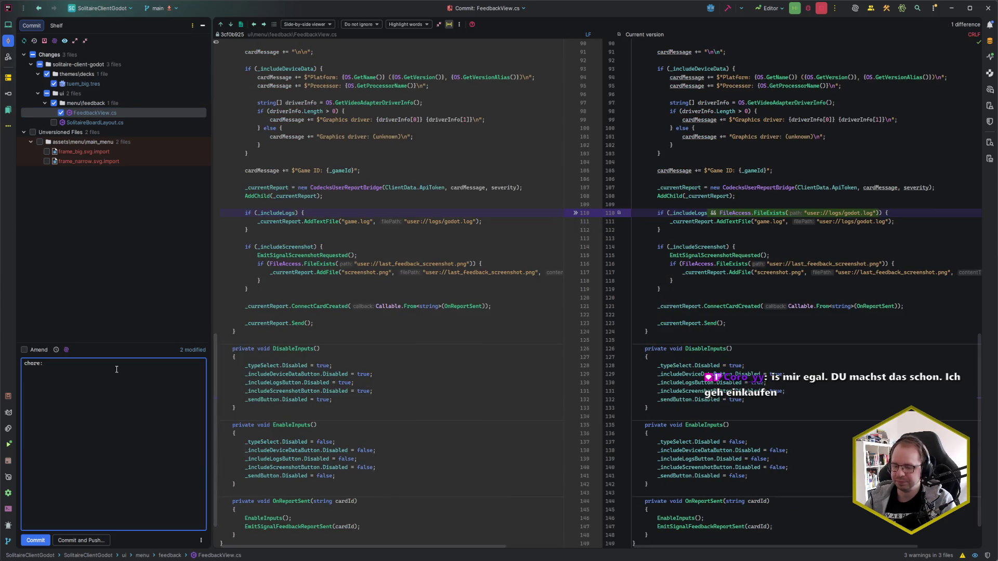
{"action": "key", "text": "ctrl+a"}
{"action": "type", "text": "fix: "}
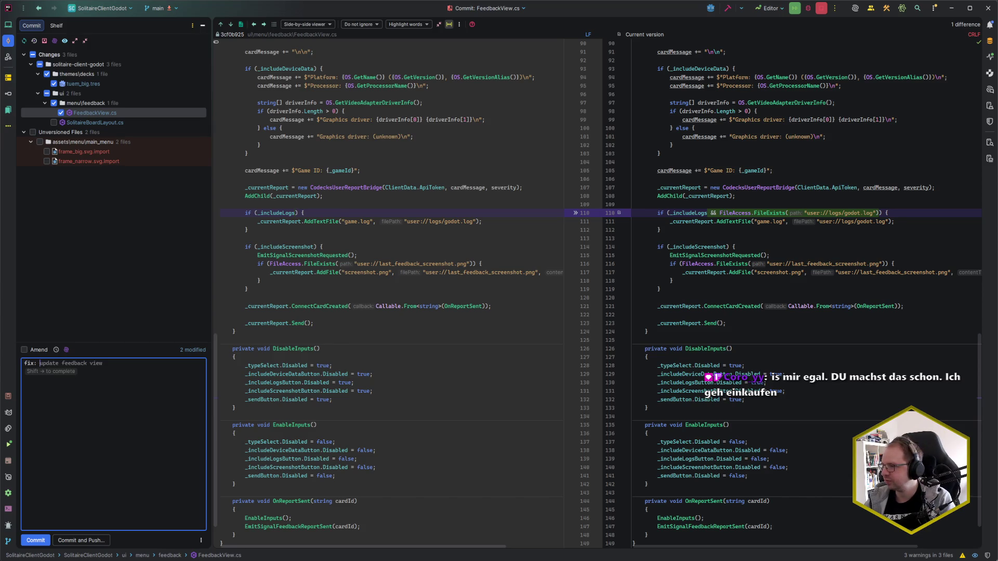
{"action": "type", "text": "don't add "}
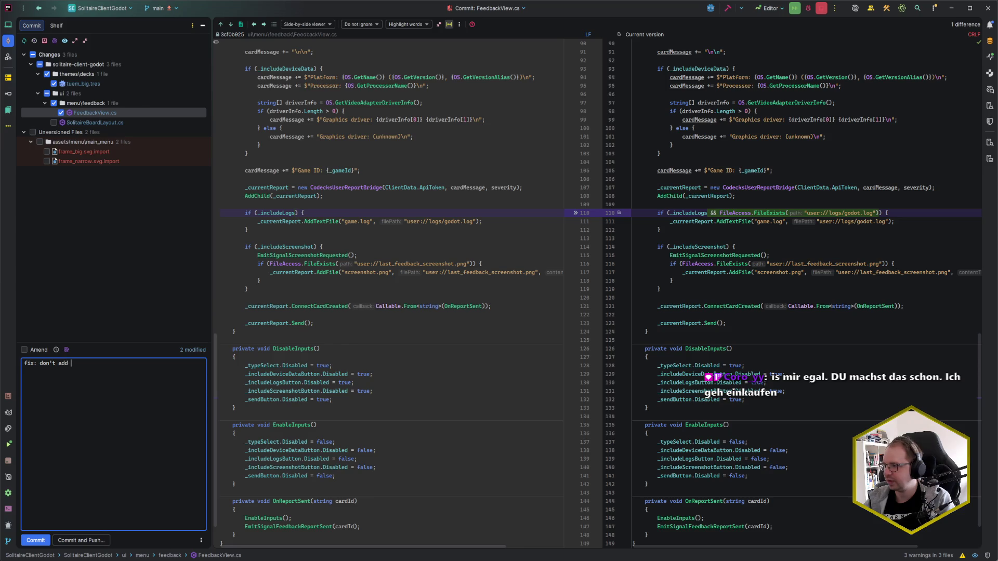
{"action": "type", "text": "log file to the"}
{"action": "key", "text": "ctrl+BackSpace"}
{"action": "key", "text": "ctrl+BackSpace"}
{"action": "key", "text": "ctrl+BackSpace"}
{"action": "key", "text": "BackSpace"}
{"action": "key", "text": "BackSpace"}
{"action": "key", "text": "BackSpace"}
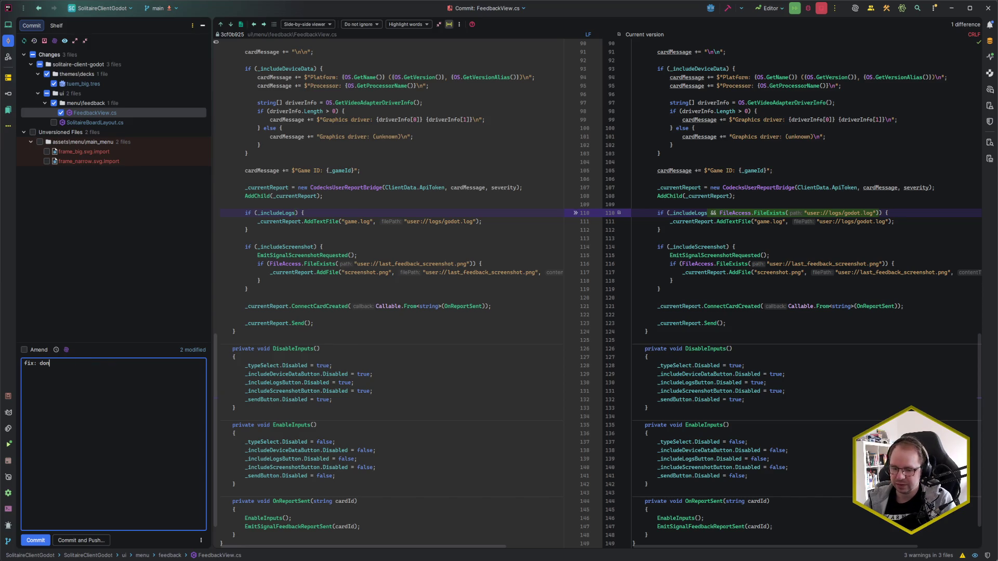
{"action": "type", "text": "non-existing "}
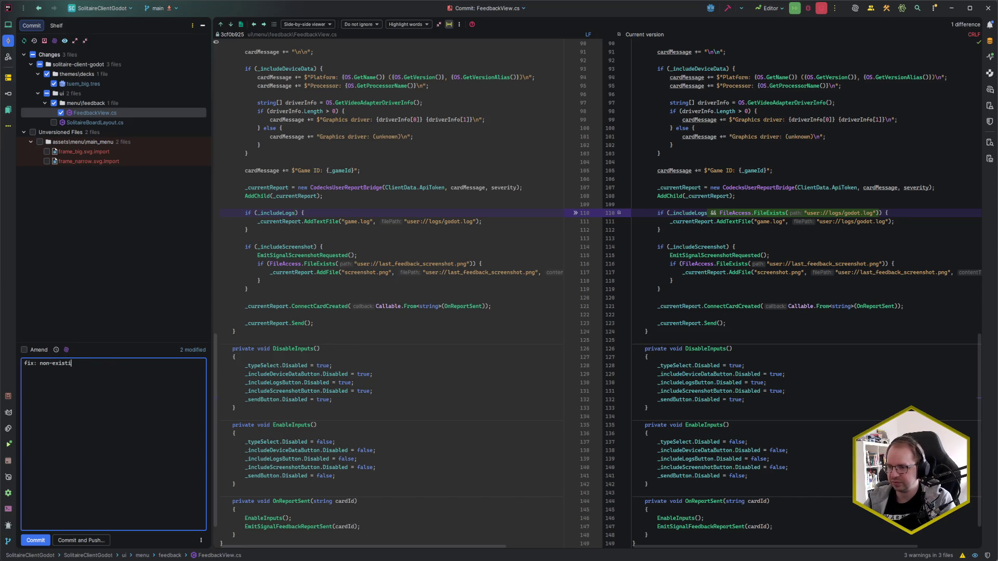
{"action": "type", "text": "log file"}
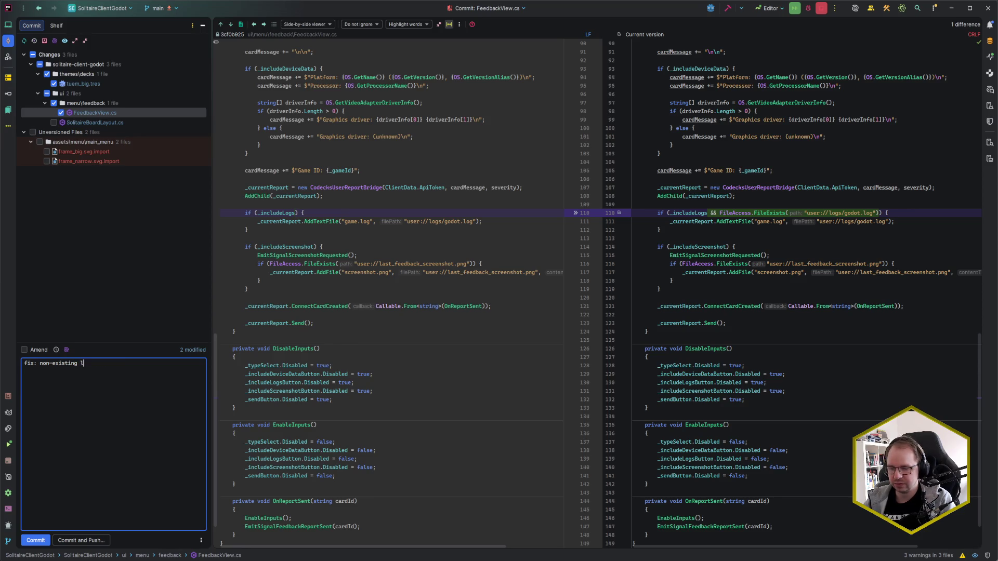
{"action": "key", "text": "Escape"}
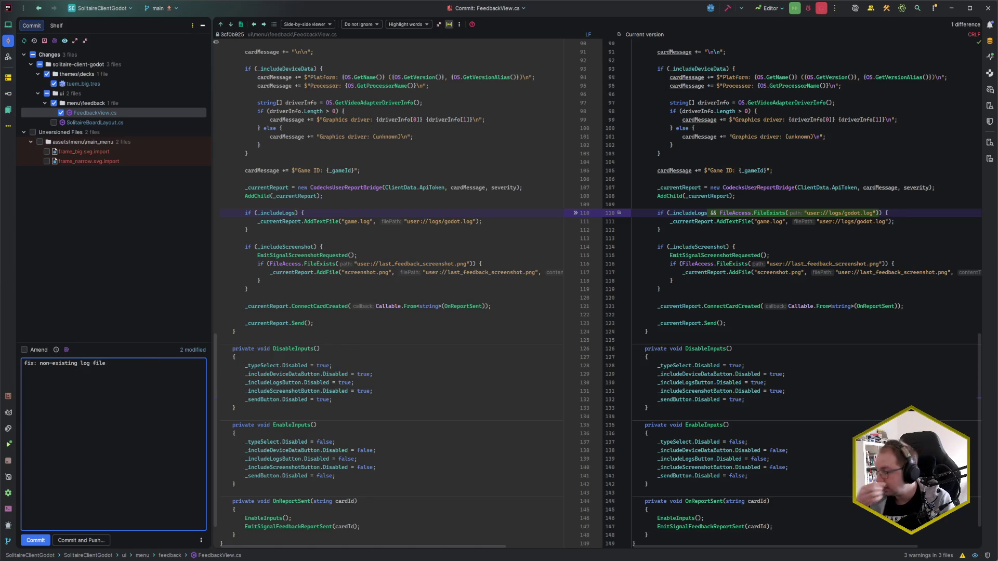
{"action": "type", "text": " make"}
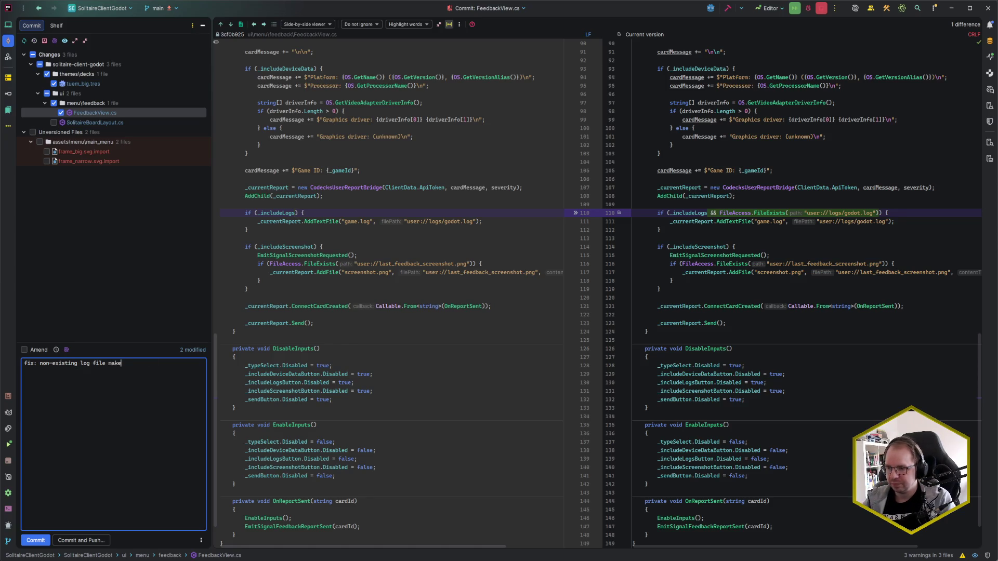
{"action": "type", "text": "s fee"}
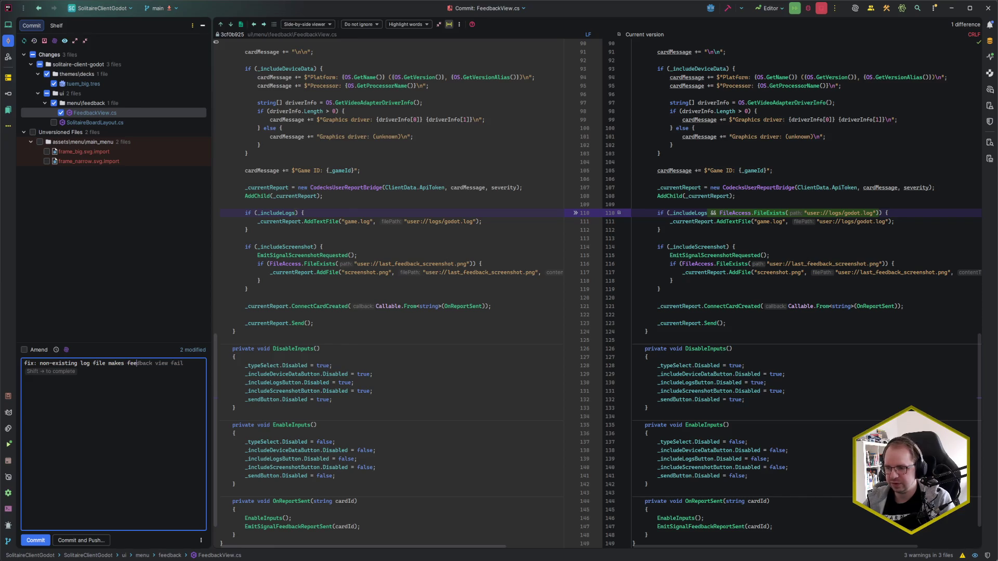
{"action": "type", "text": "dback report fail"}
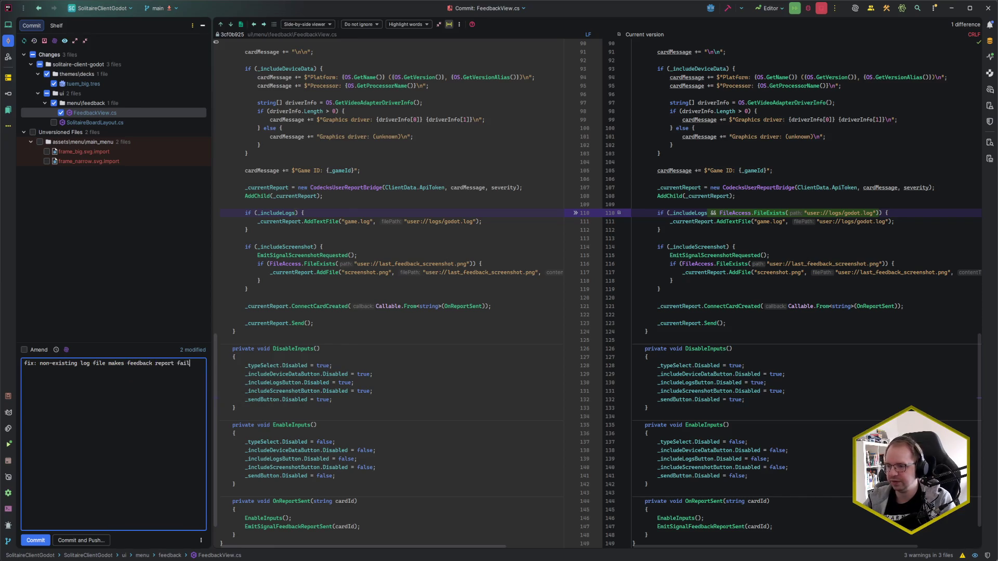
{"action": "key", "text": "ctrl+BackSpace"}
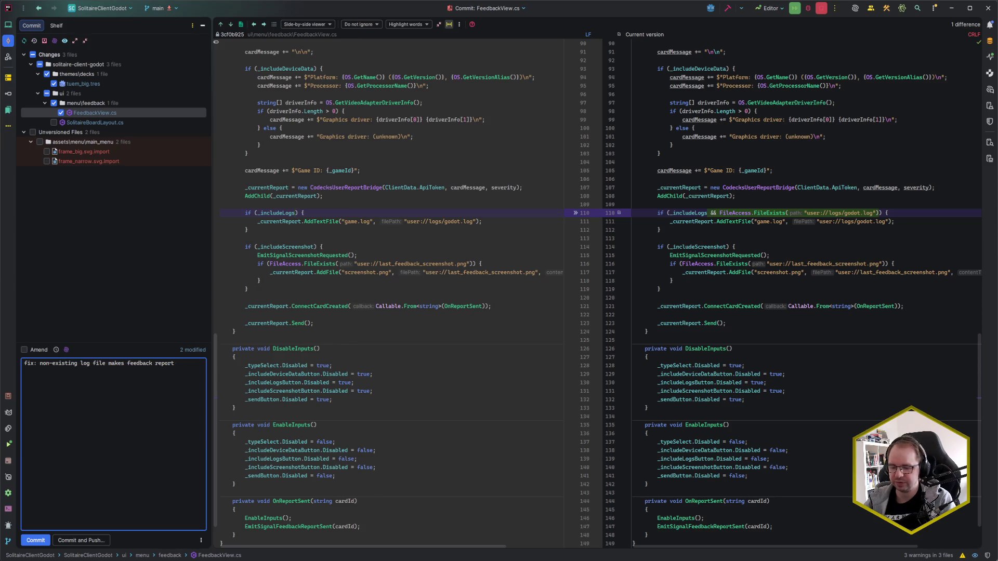
{"action": "type", "text": " fail"}
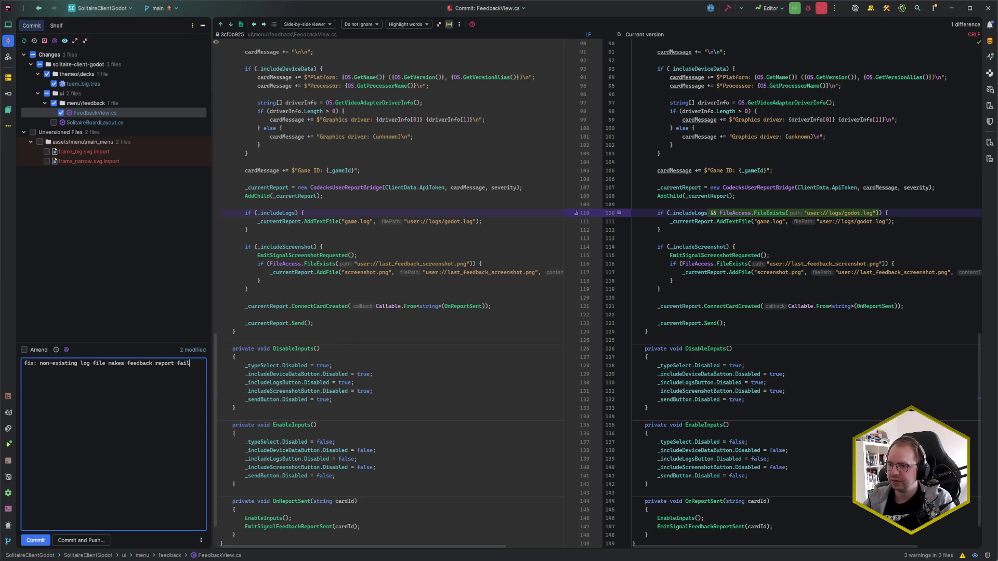
{"action": "key", "text": "ctrl+alt+k"}
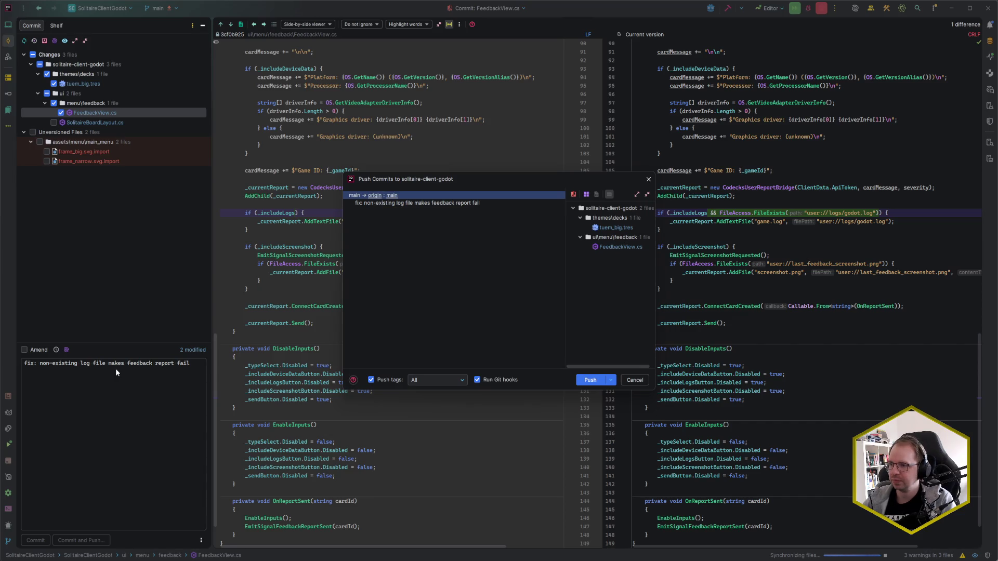
- Skip pushing, switch to Amend mode, and inspect the previous commit's tuem_big.tres diff
{"action": "left_click", "coordinate": [628, 380]}
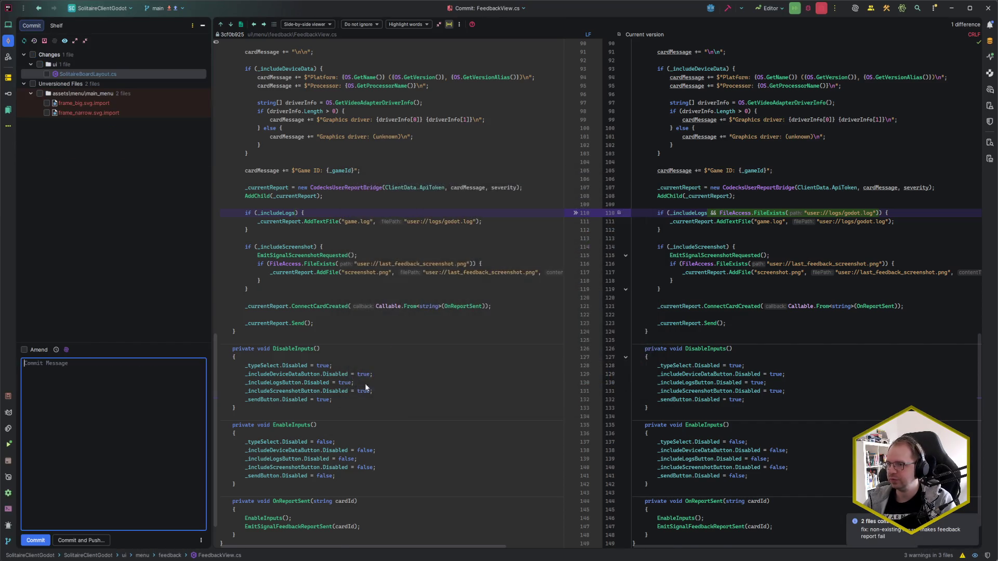
{"action": "left_click", "coordinate": [35, 349]}
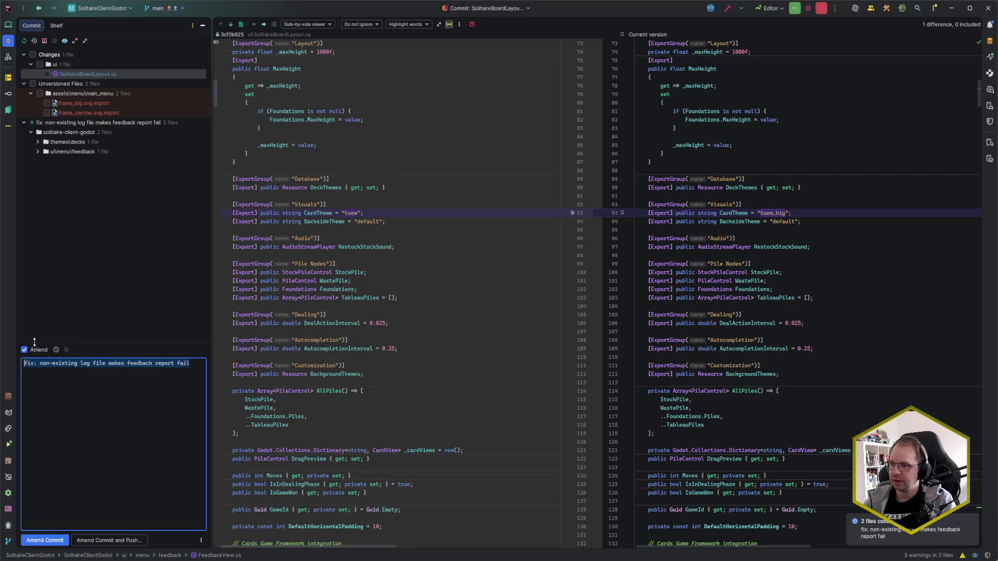
{"action": "left_click", "coordinate": [37, 142]}
{"action": "left_click", "coordinate": [70, 151]}
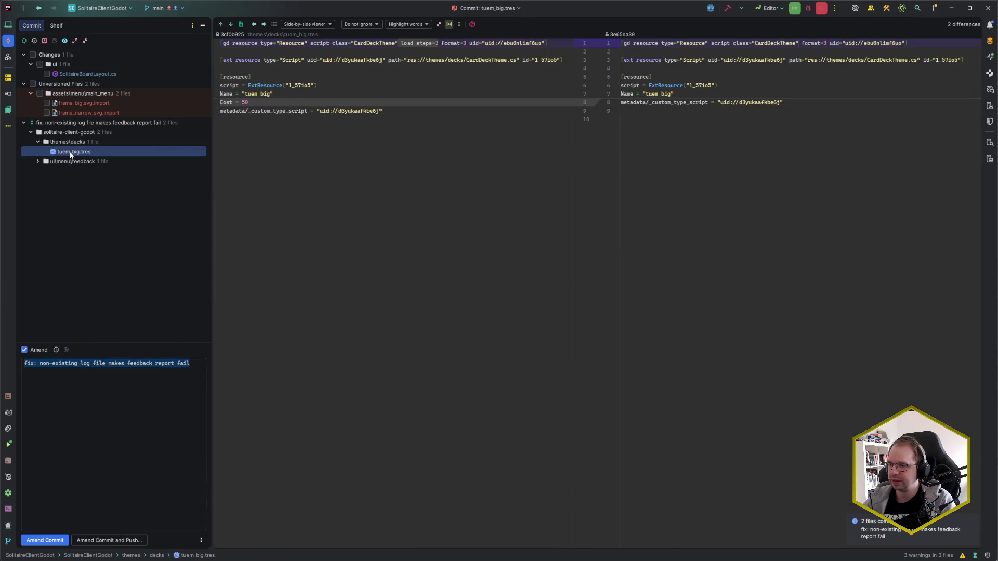
{"action": "right_click", "coordinate": [70, 151]}
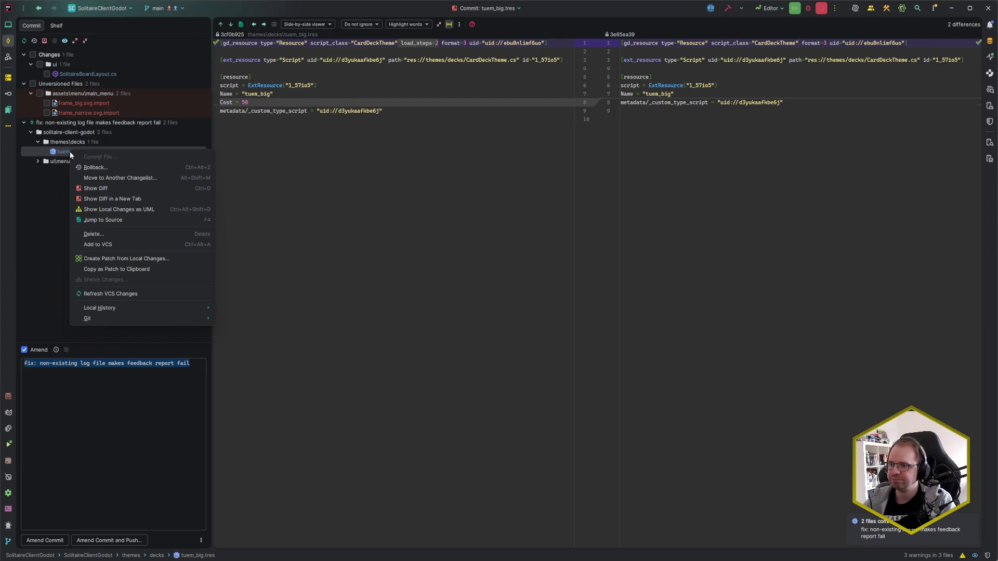
{"action": "left_click", "coordinate": [62, 154]}
- Show the full commit history in the Git tool window
{"action": "left_click", "coordinate": [195, 365]}
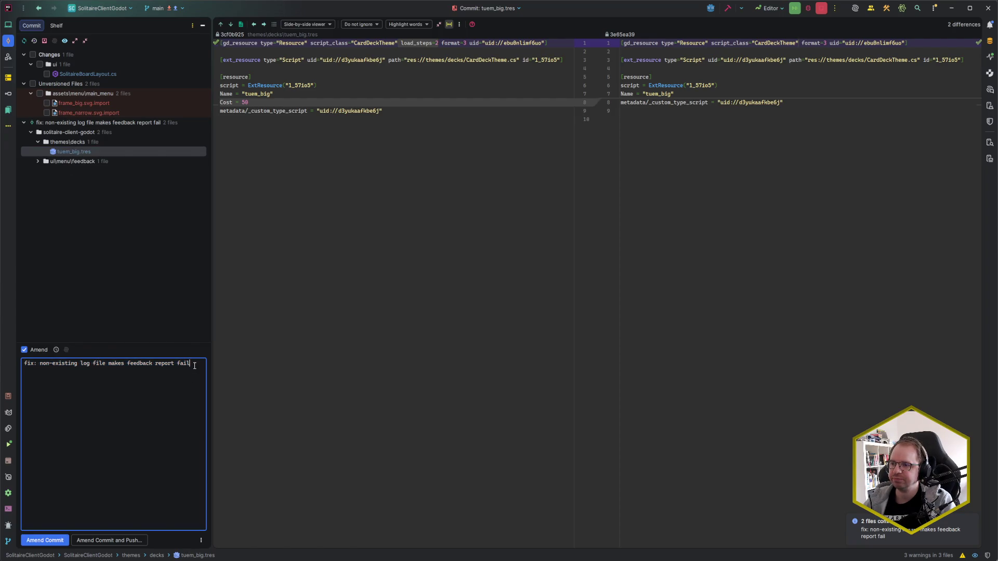
{"action": "left_click", "coordinate": [296, 350]}
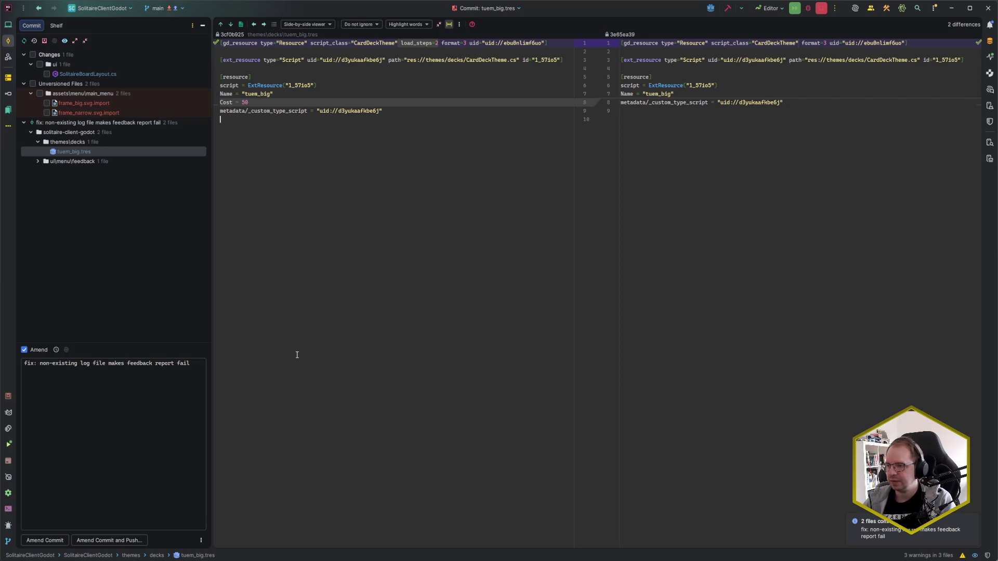
{"action": "key", "text": "alt+9"}
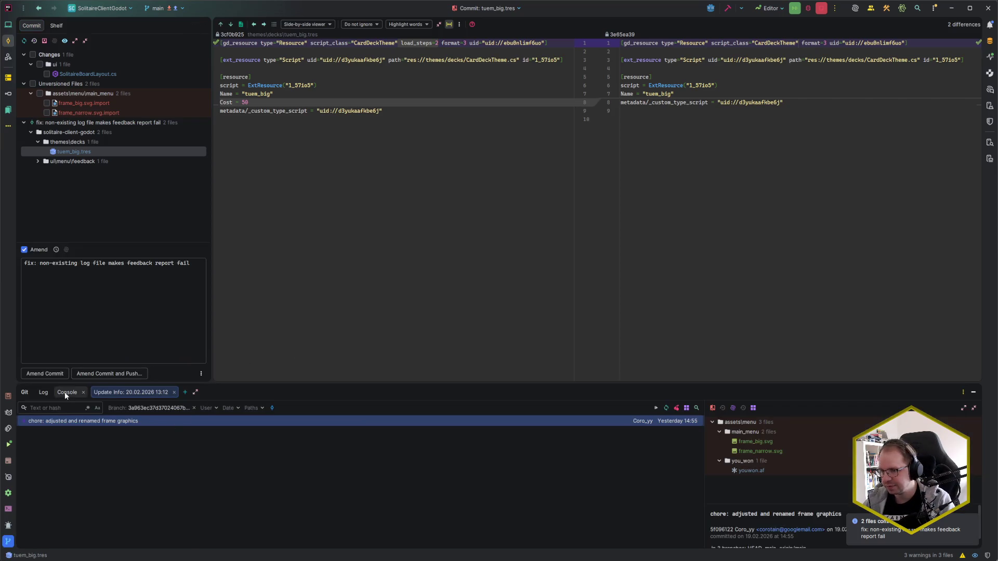
{"action": "left_click", "coordinate": [48, 394]}
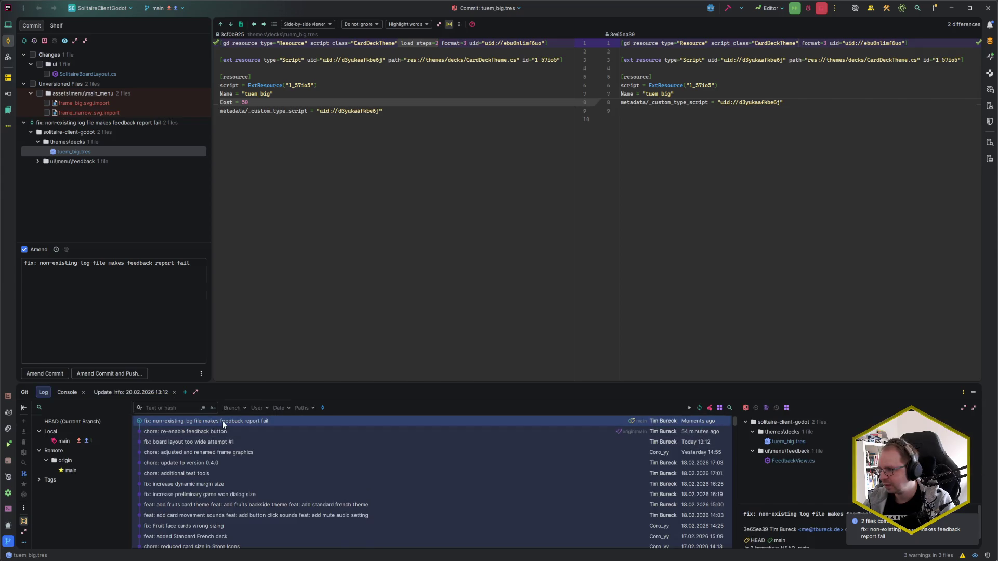
- Undo the top 'fix: non-existing log file makes feedback report fail' commit, confirming the target changelist
{"action": "right_click", "coordinate": [222, 421]}
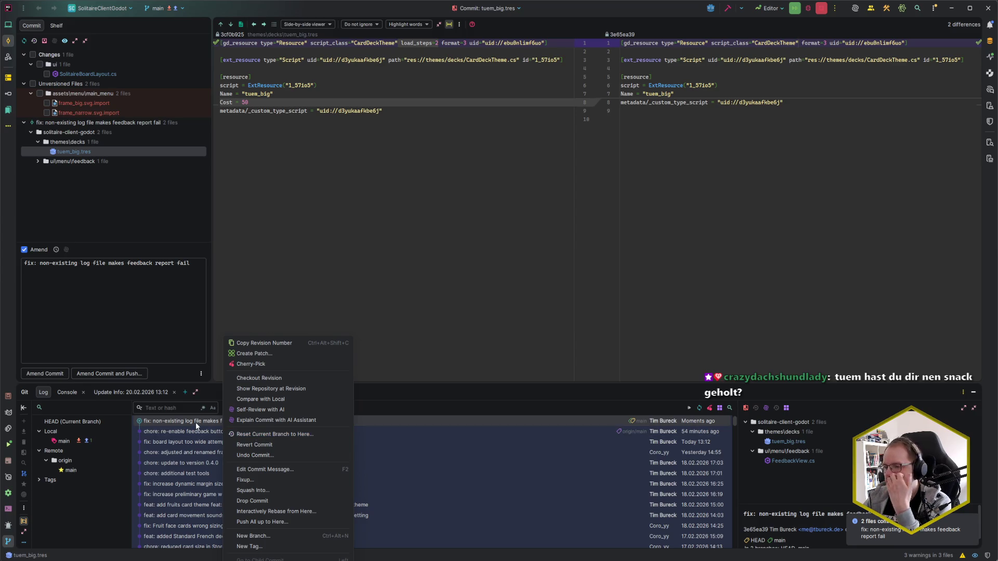
{"action": "left_click", "coordinate": [311, 456]}
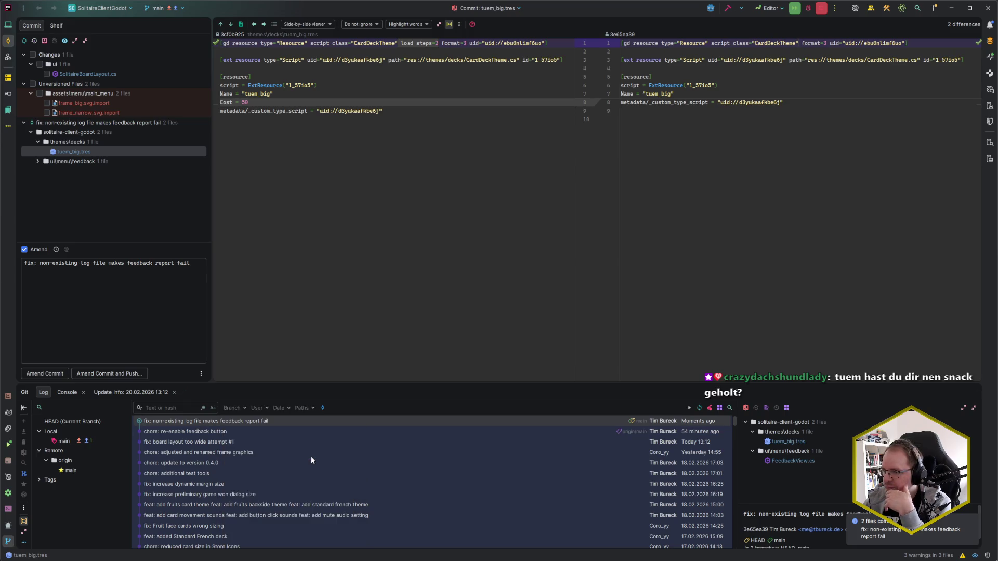
{"action": "left_click", "coordinate": [539, 315]}
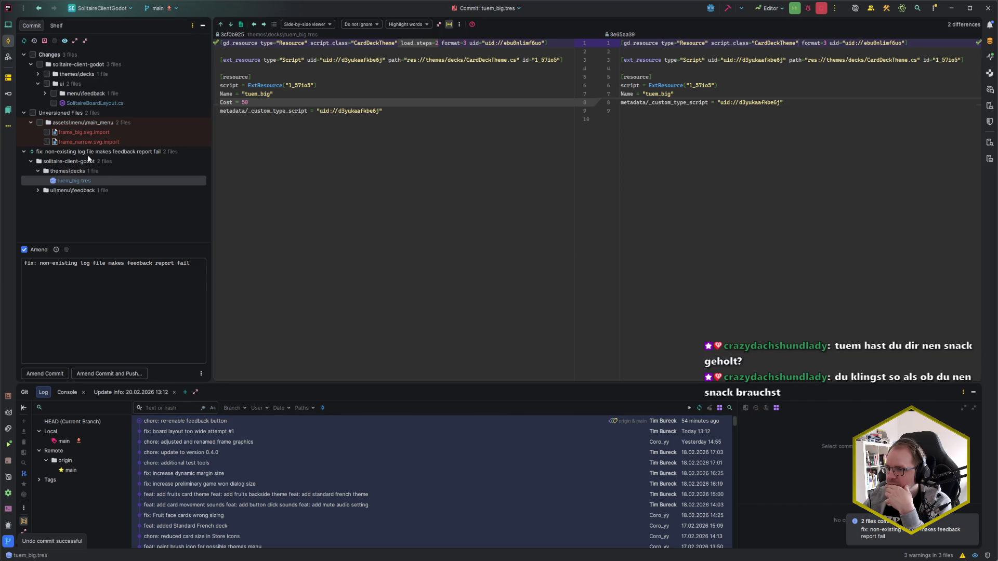
- Include only FeedbackView.cs in the next commit and view its diff
{"action": "left_click", "coordinate": [88, 153]}
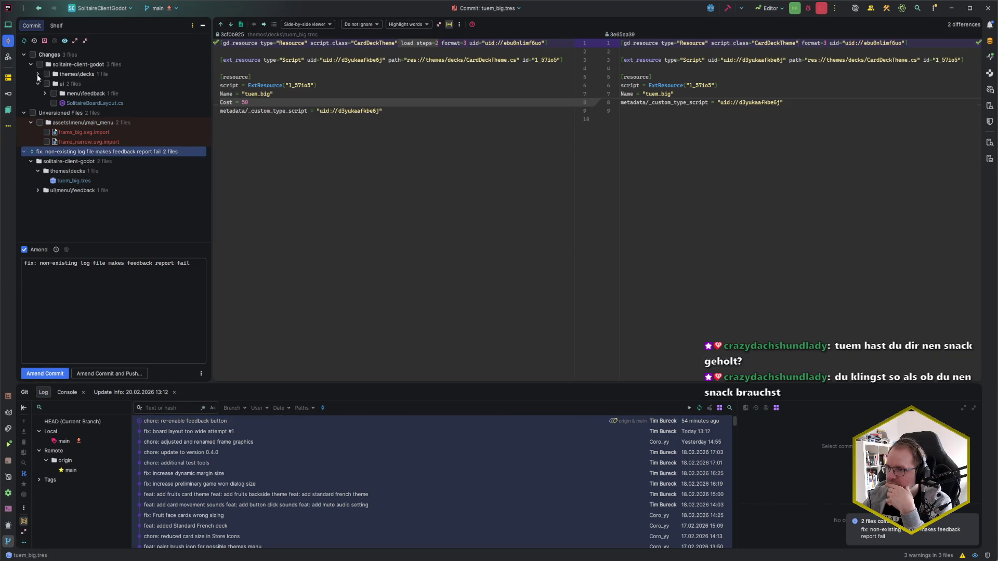
{"action": "left_click", "coordinate": [37, 74]}
{"action": "left_click", "coordinate": [45, 103]}
{"action": "left_click", "coordinate": [60, 113]}
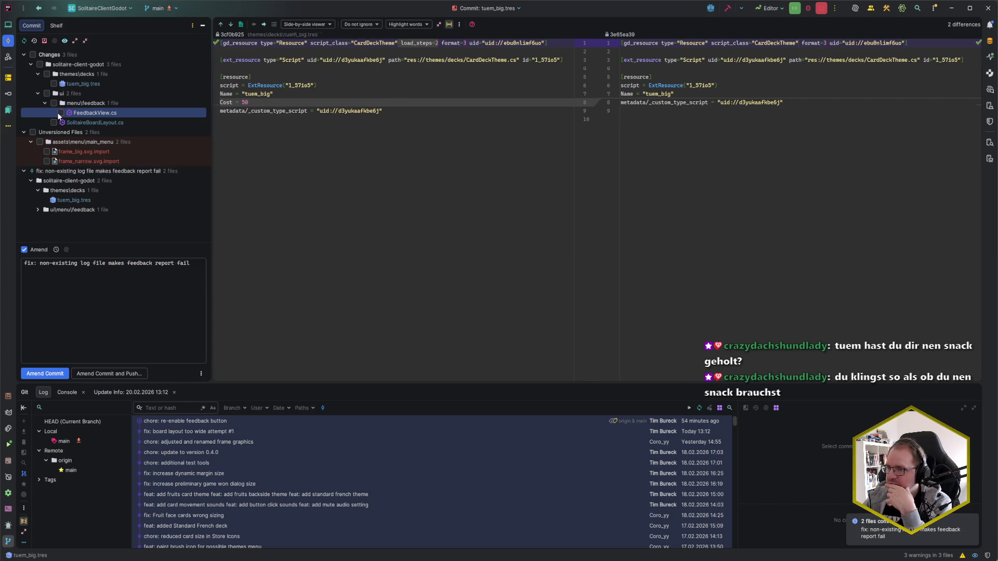
- Turn off Amend, reuse the earlier 'fix: non-existing log file makes feedback report fail' message, and commit
{"action": "left_click", "coordinate": [194, 267]}
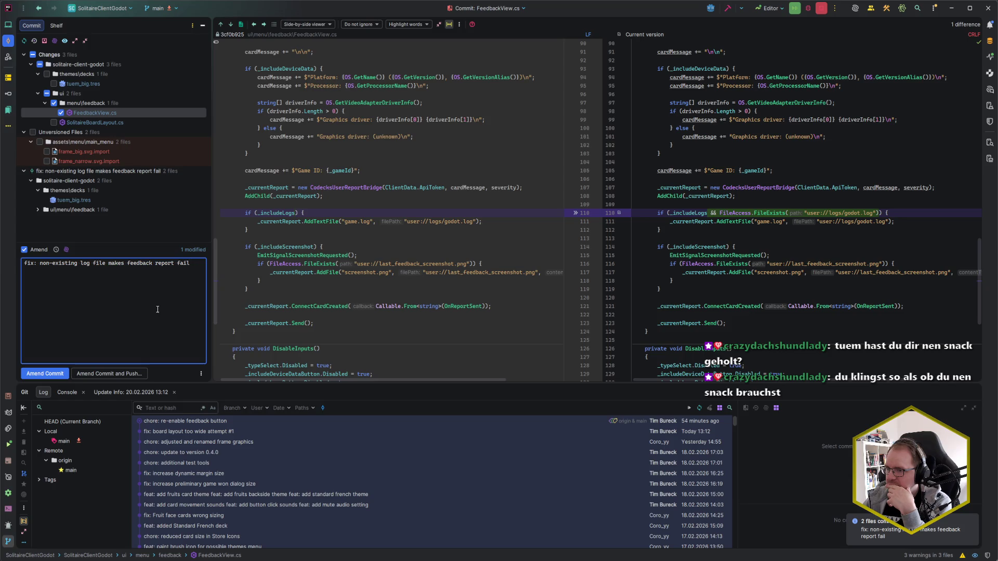
{"action": "key", "text": "alt+m"}
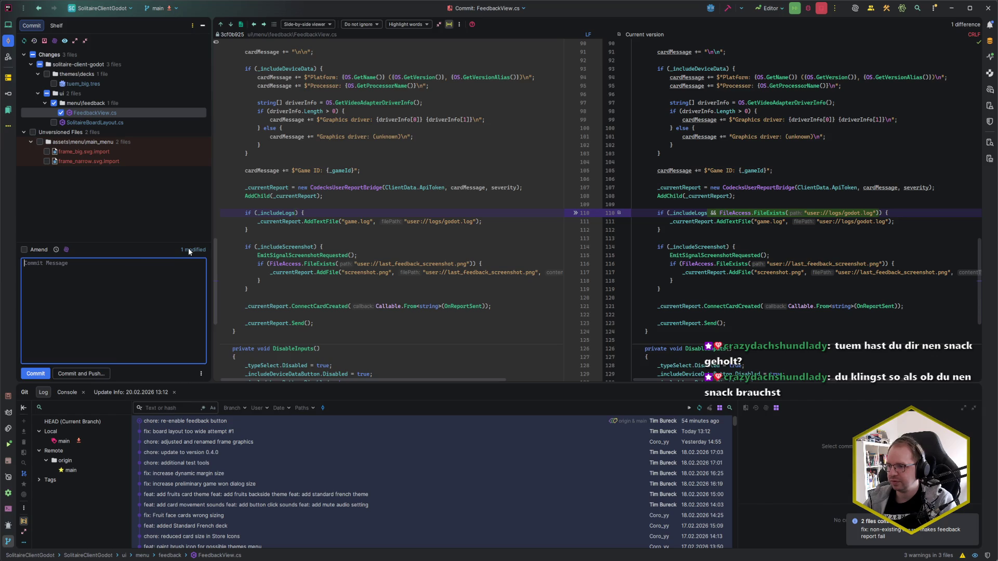
{"action": "left_click", "coordinate": [56, 249]}
{"action": "key", "text": "Up"}
{"action": "key", "text": "Up"}
{"action": "key", "text": "Up"}
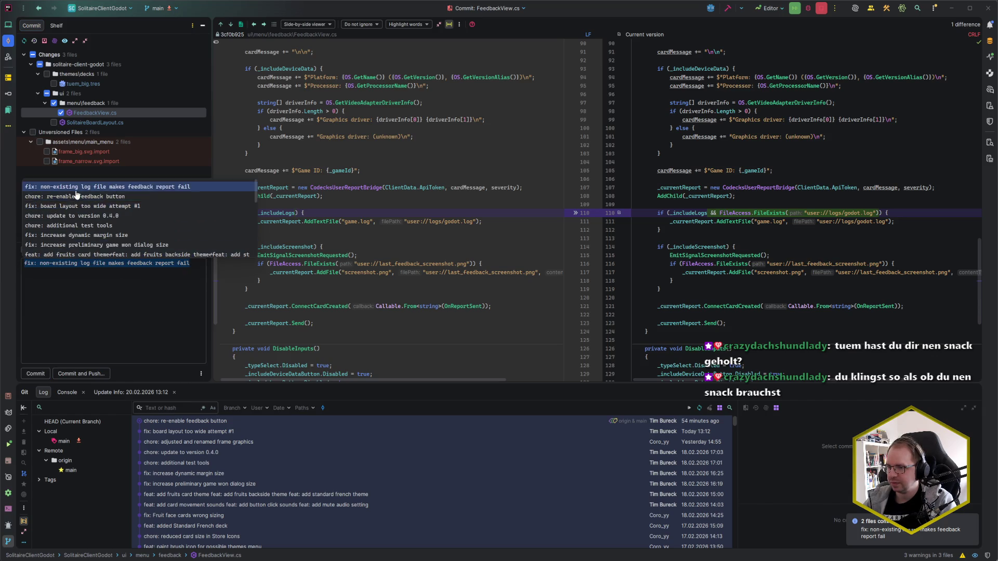
{"action": "key", "text": "Return"}
{"action": "left_click", "coordinate": [190, 274]}
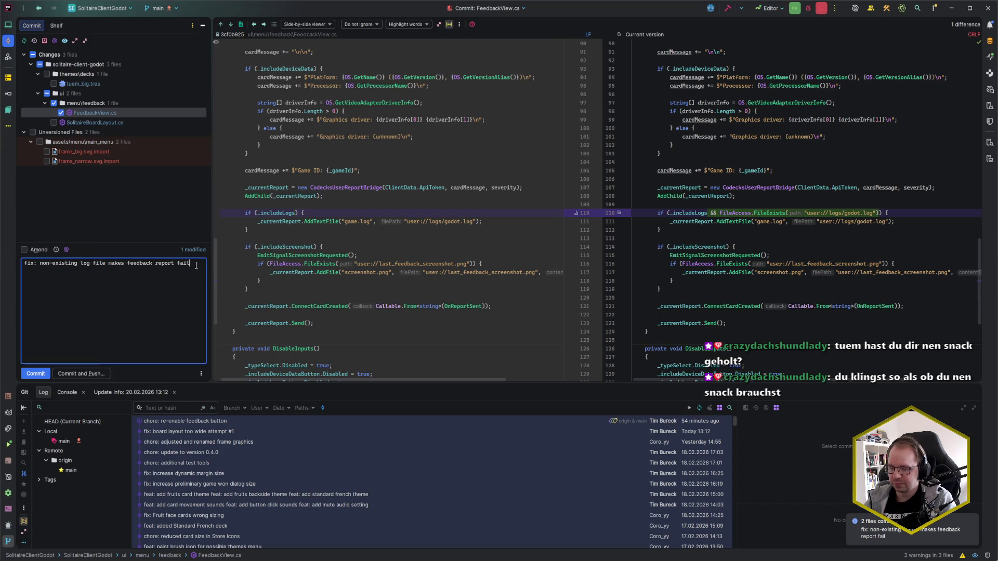
{"action": "key", "text": "ctrl+Return"}
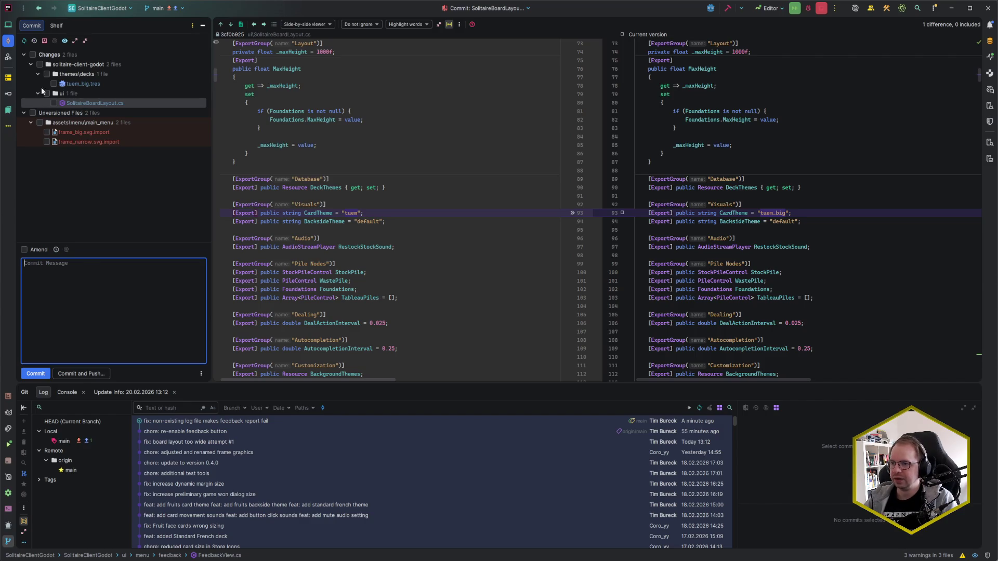
{"action": "left_click", "coordinate": [46, 74]}
- Include all remaining changes and write the message 'feat: make Tuem big the default card deck'
{"action": "left_click", "coordinate": [46, 93]}
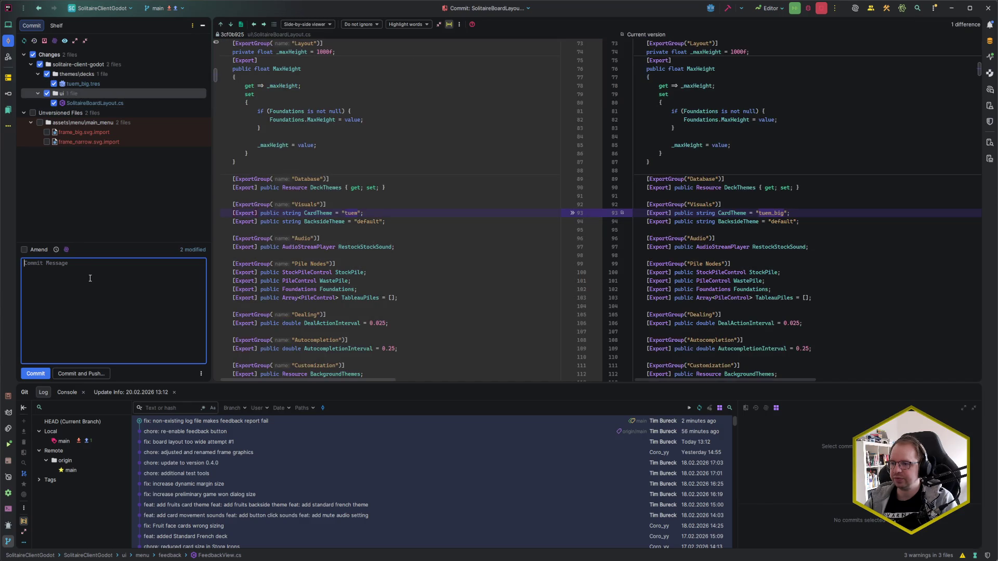
{"action": "type", "text": "chore"}
{"action": "key", "text": "ctrl+a"}
{"action": "key", "text": "BackSpace"}
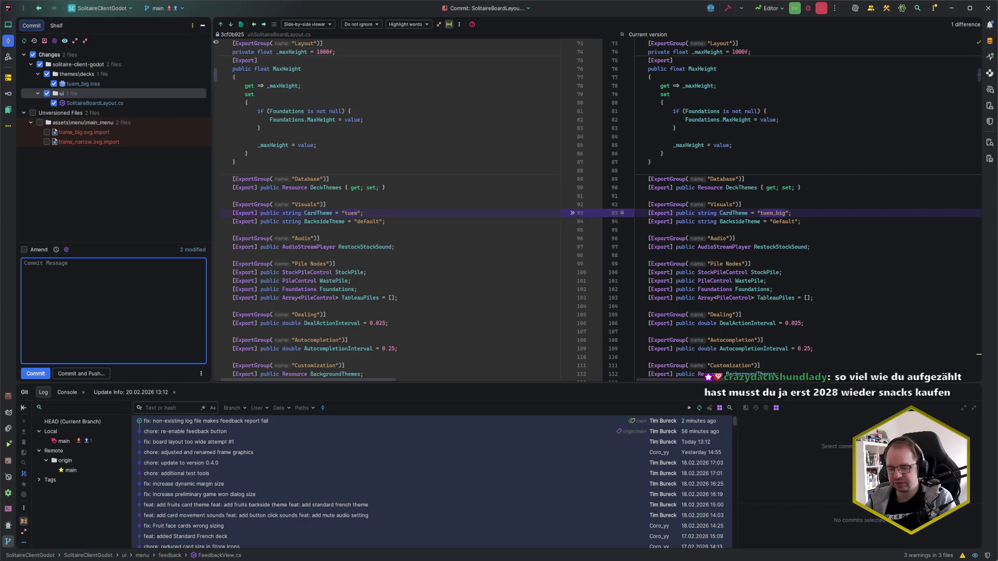
{"action": "type", "text": "feat: make tuem"}
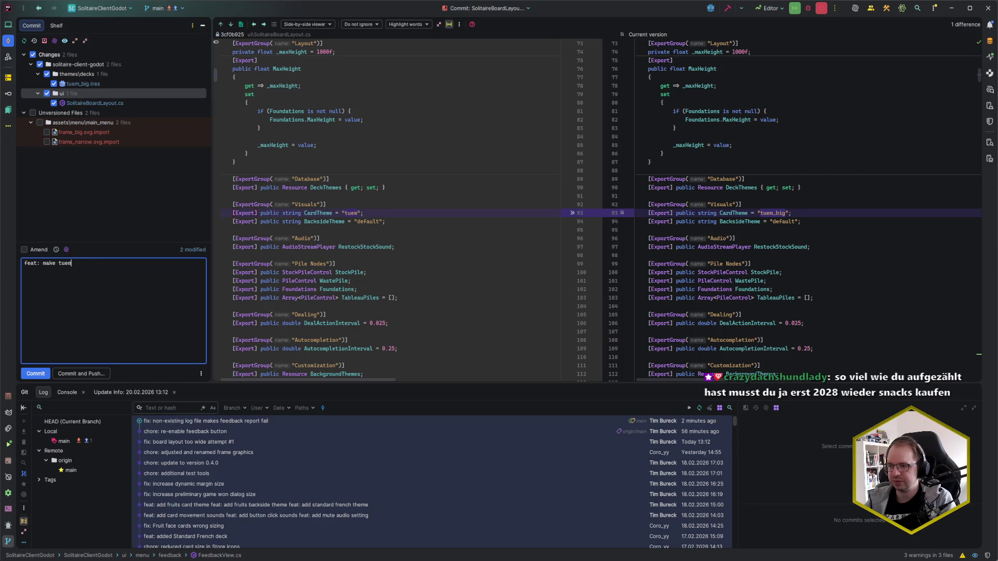
{"action": "key", "text": "BackSpace"}
{"action": "key", "text": "BackSpace"}
{"action": "key", "text": "BackSpace"}
{"action": "type", "text": "Tuem big th"}
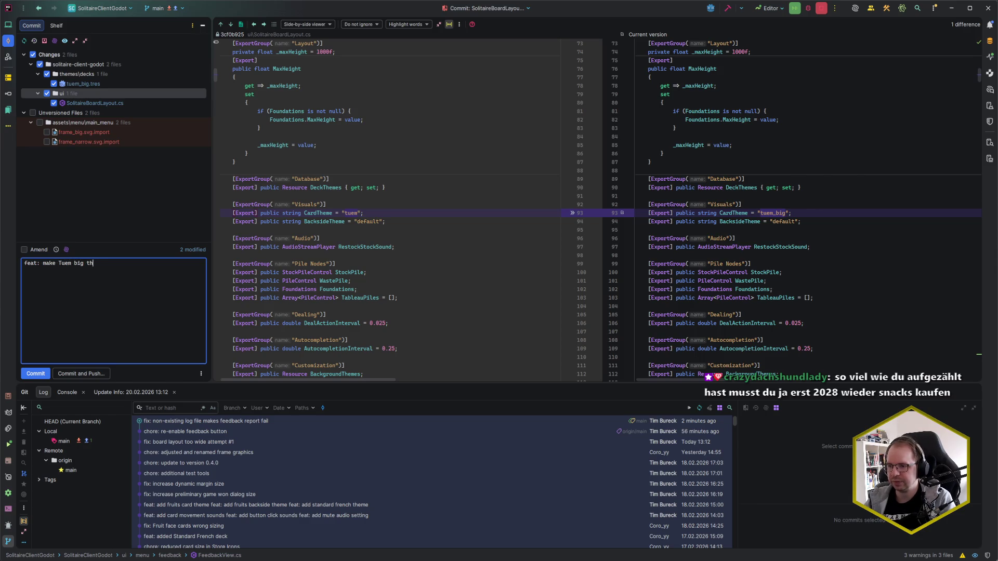
{"action": "type", "text": "e default "}
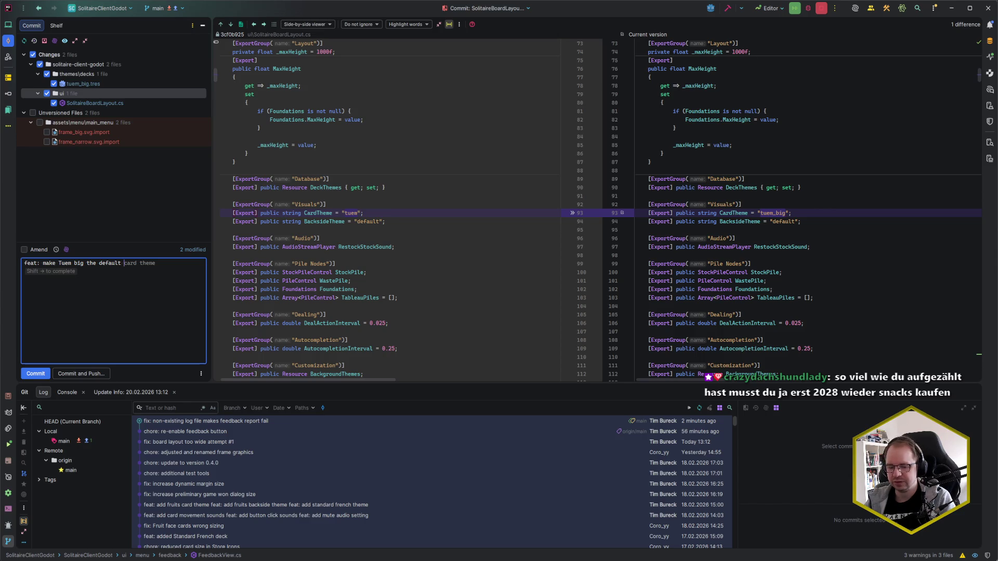
{"action": "type", "text": "card deck"}
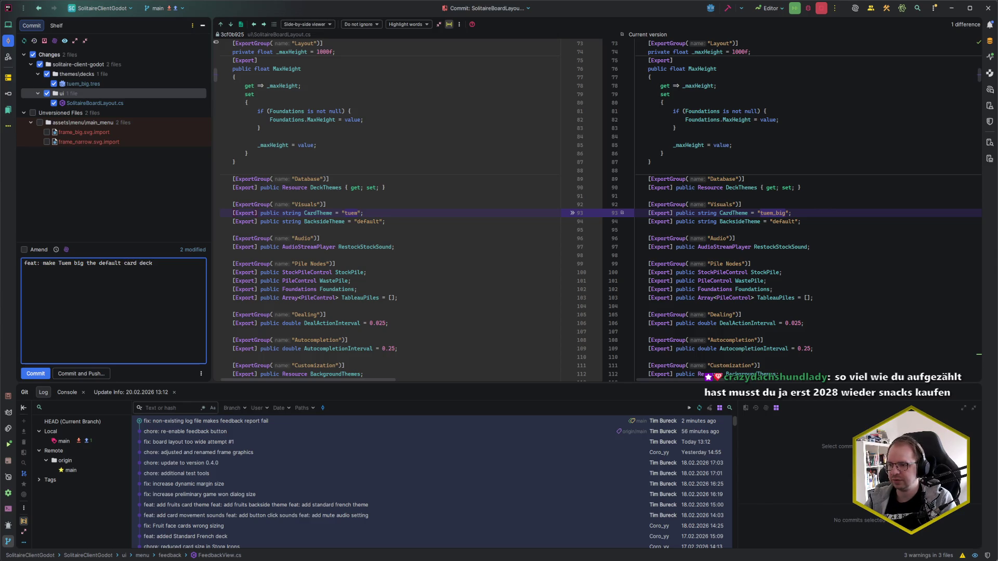
- Commit the changes and confirm pushing them to the remote
{"action": "left_click", "coordinate": [201, 374]}
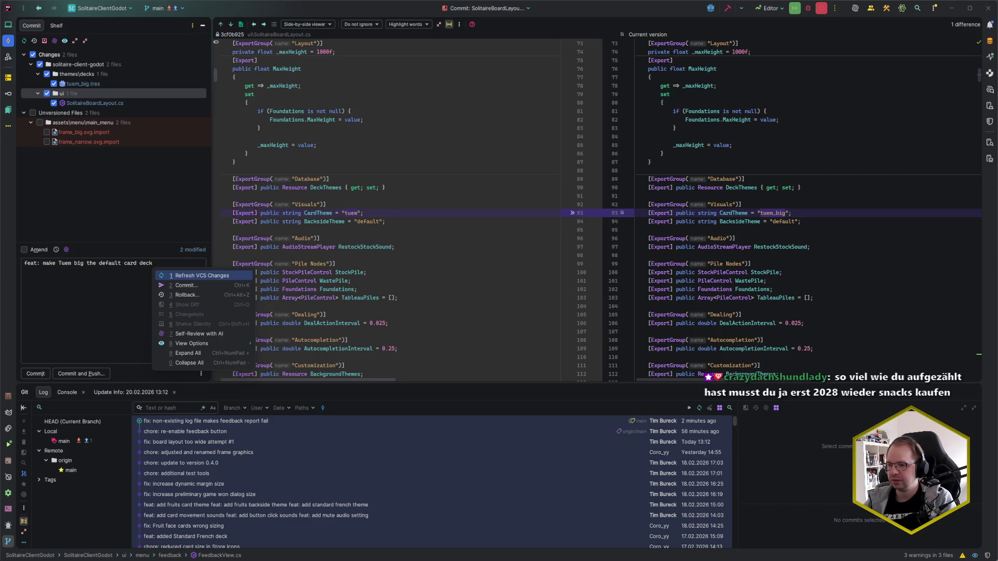
{"action": "key", "text": "Escape"}
{"action": "key", "text": "ctrl+alt+k"}
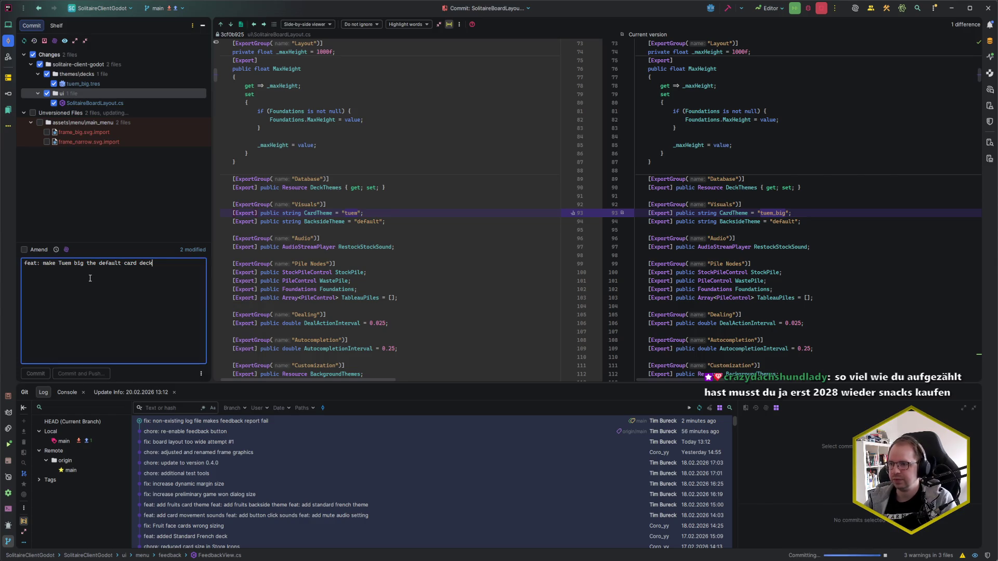
{"action": "key", "text": "Return"}
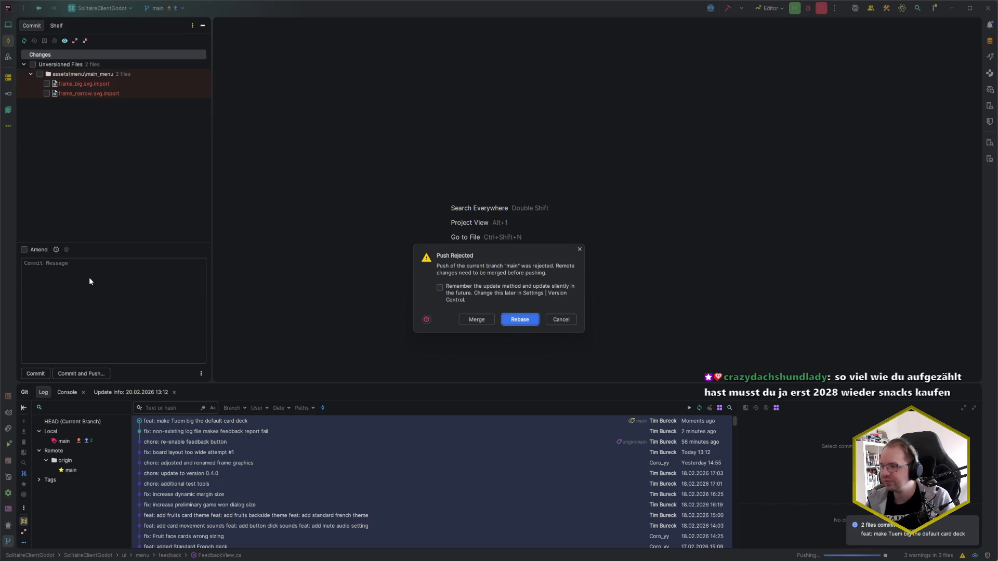
- Rebase onto the remote changes so the push completes, then switch to Godot
{"action": "left_click", "coordinate": [521, 320]}
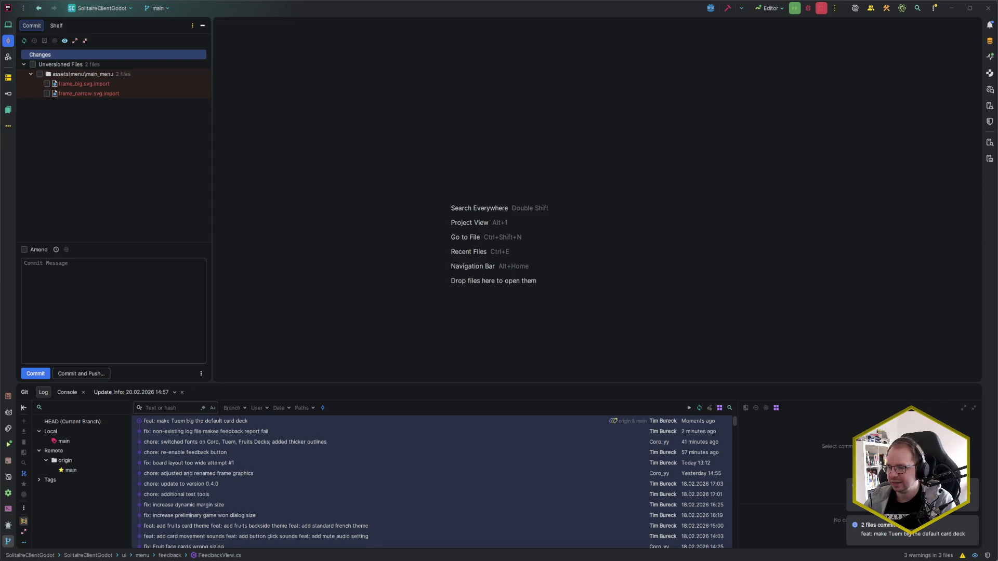
{"action": "key", "text": "alt+Tab"}
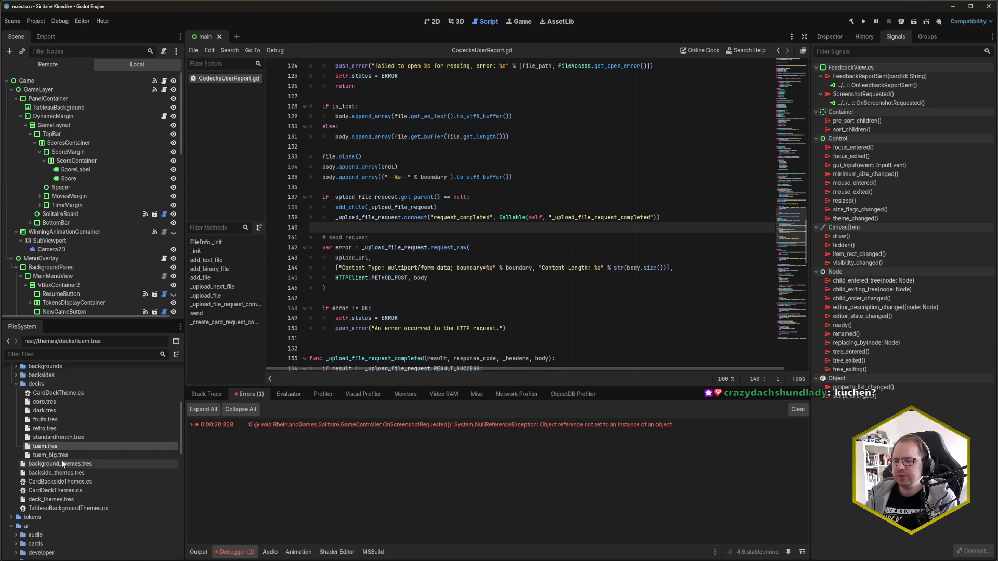
- Switch from the Godot editor over to the Rider window
{"action": "mouse_move", "coordinate": [21, 560]}
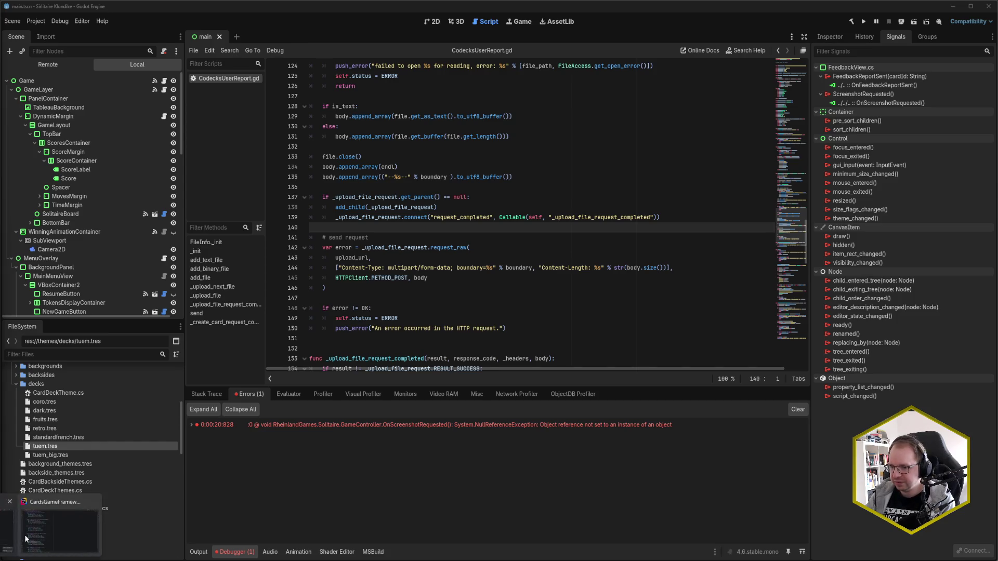
{"action": "key", "text": "alt+Tab"}
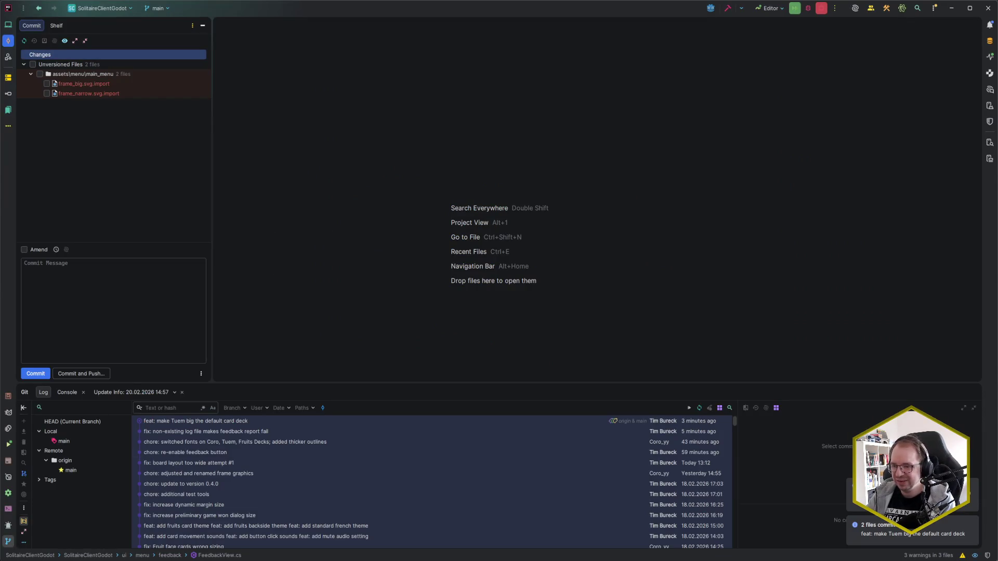
- In the Codecks hand, mark 'Make feedback dialog work on mobile' done and start the 'Replace SVGs' card
{"action": "left_click", "coordinate": [34, 546]}
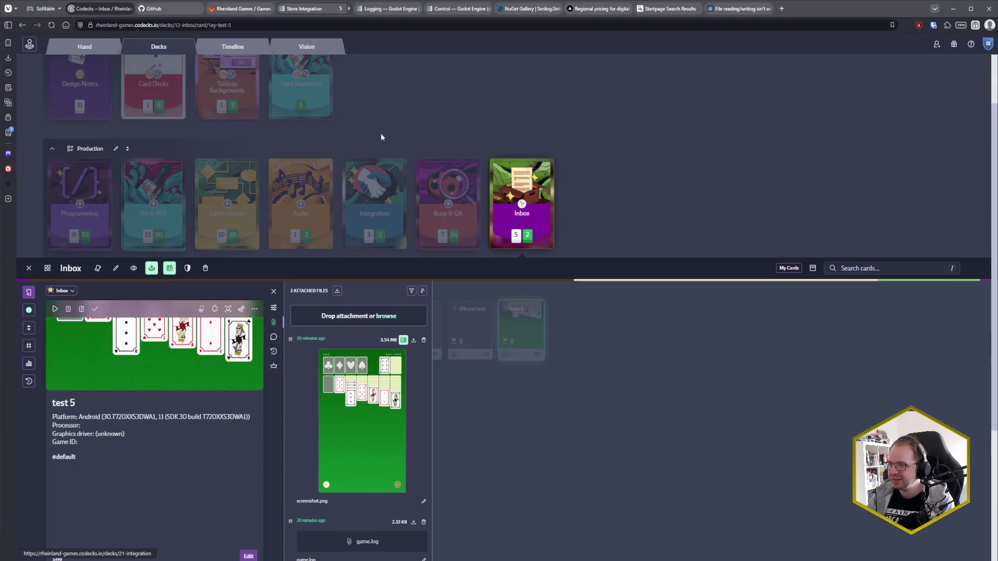
{"action": "left_click", "coordinate": [84, 47]}
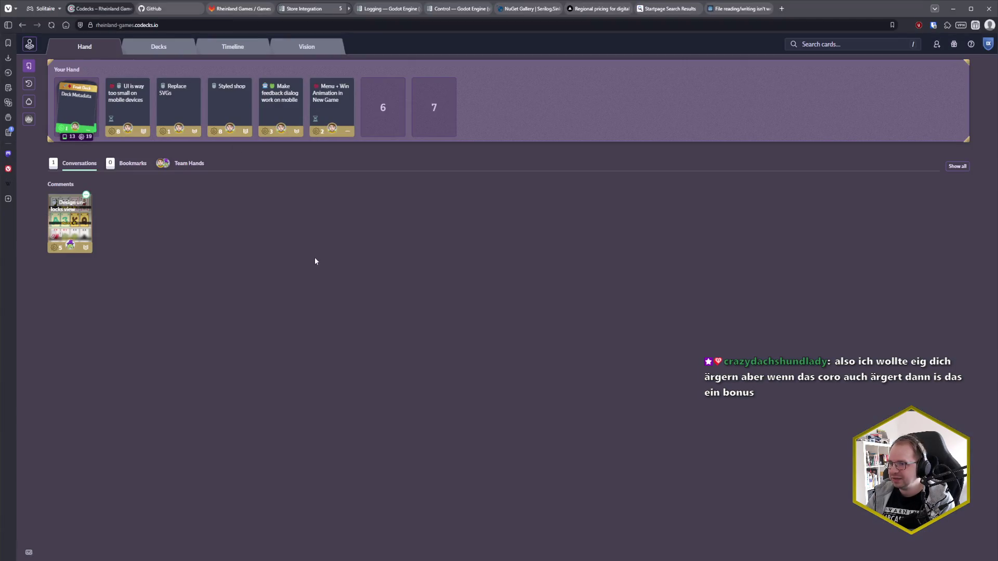
{"action": "left_click", "coordinate": [133, 109]}
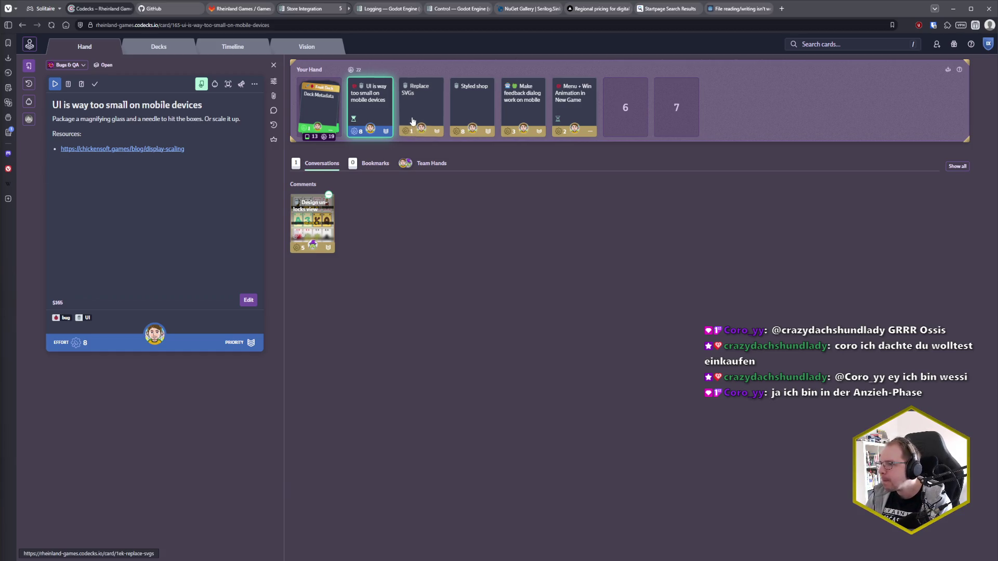
{"action": "left_click", "coordinate": [421, 99]}
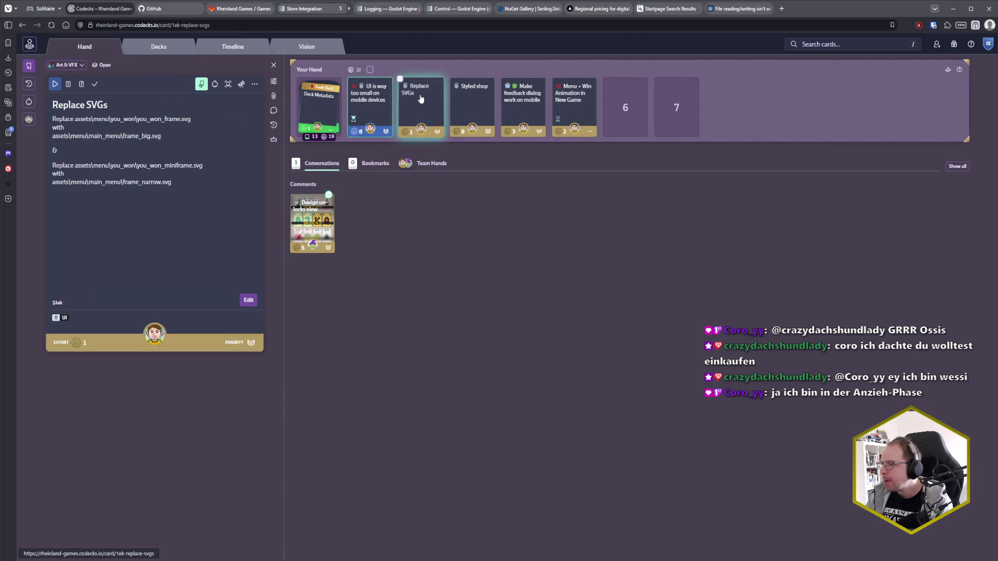
{"action": "left_click", "coordinate": [521, 104]}
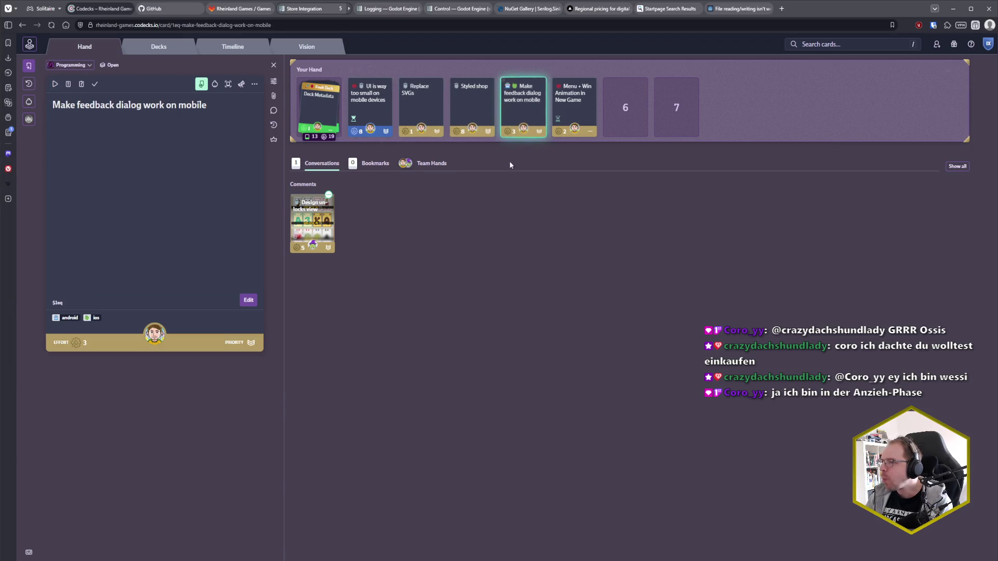
{"action": "left_click", "coordinate": [95, 84]}
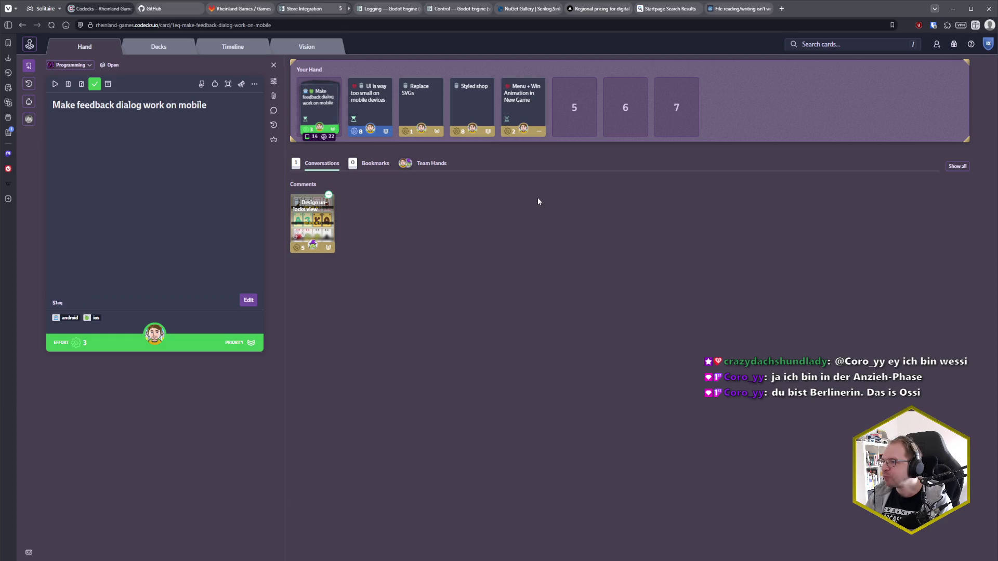
{"action": "left_click", "coordinate": [405, 111]}
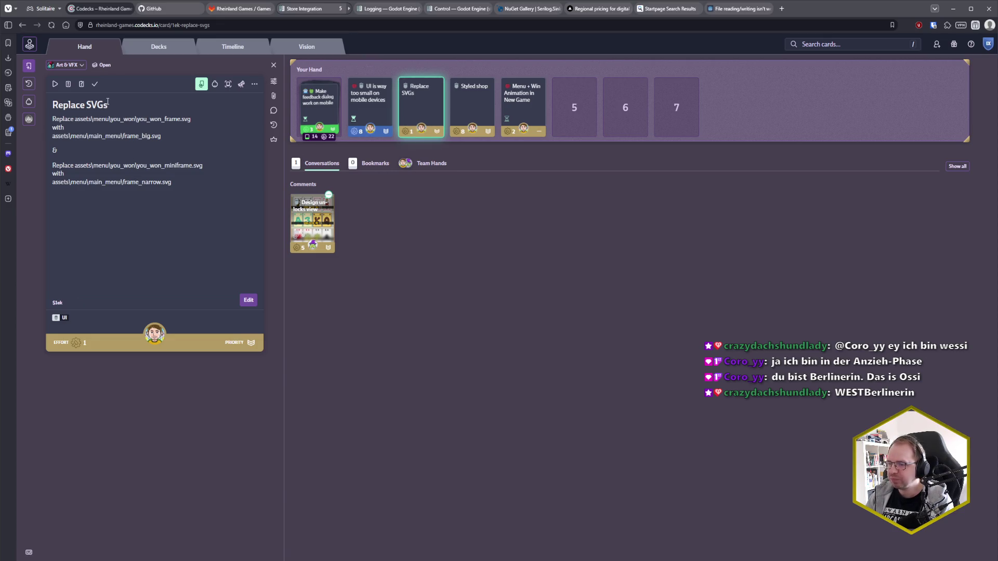
{"action": "left_click", "coordinate": [54, 84]}
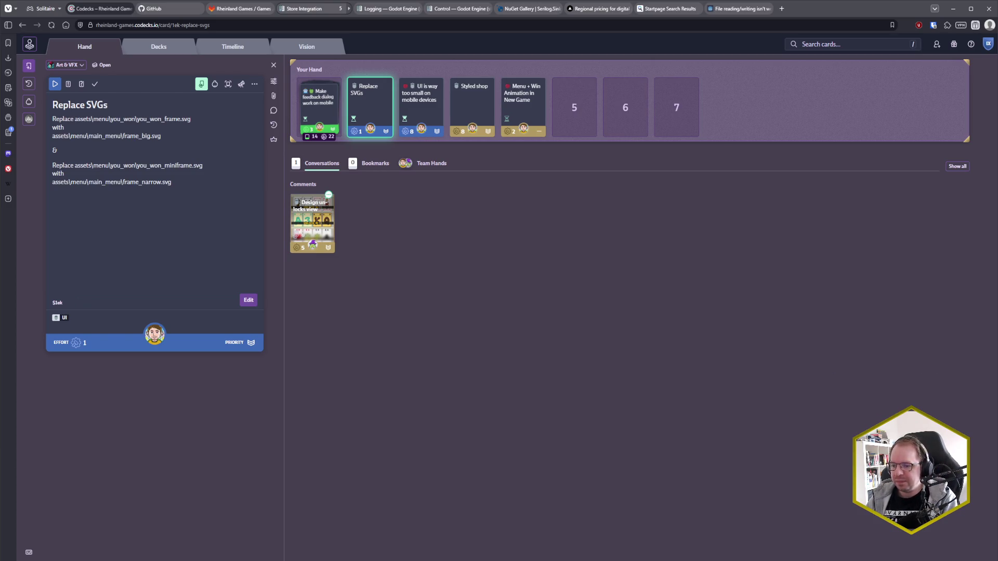
- Return to the Godot editor and show the main menu scene in the 2D view
{"action": "key", "text": "alt+Tab"}
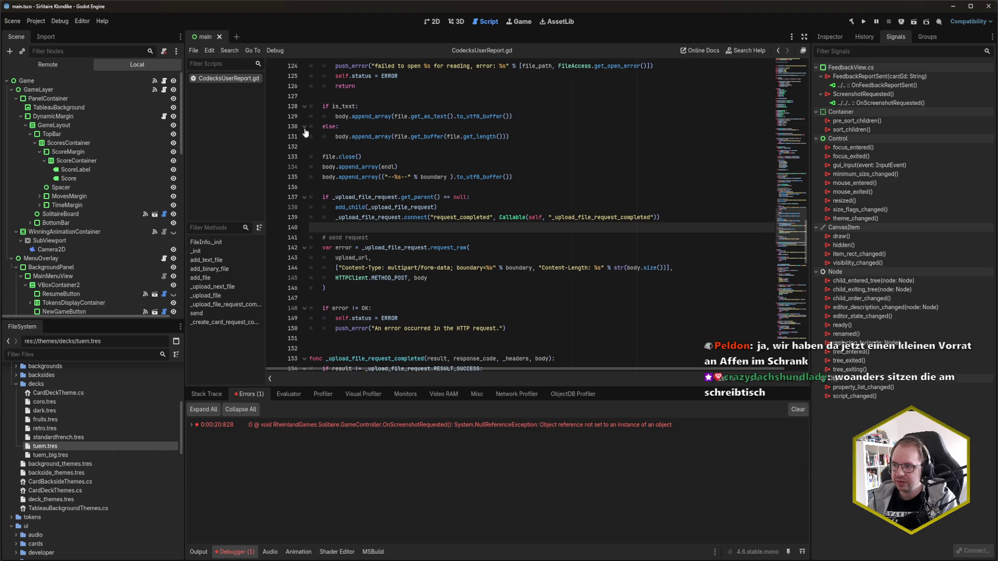
{"action": "left_click", "coordinate": [433, 22]}
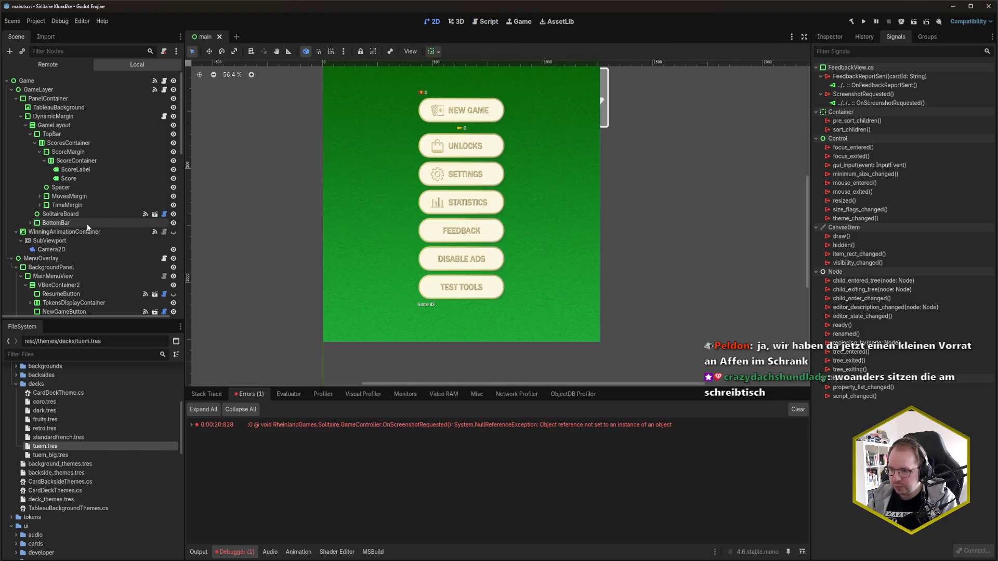
- Make the confirm-new-game dialog visible and show its DialogBackground node's properties
{"action": "scroll", "coordinate": [85, 223], "scroll_direction": "down", "scroll_amount": 3}
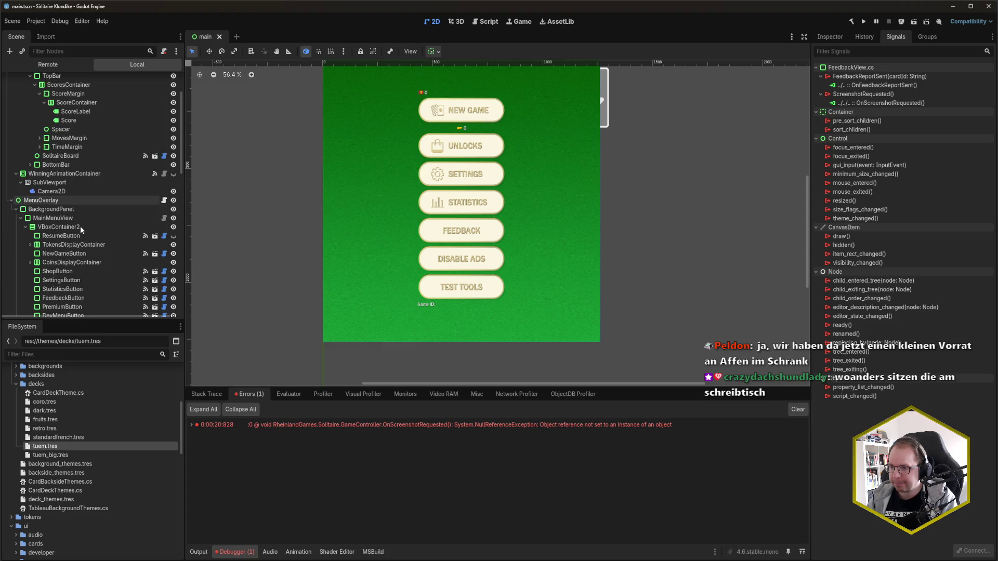
{"action": "scroll", "coordinate": [80, 226], "scroll_direction": "down", "scroll_amount": 7}
{"action": "scroll", "coordinate": [19, 190], "scroll_direction": "down", "scroll_amount": 2}
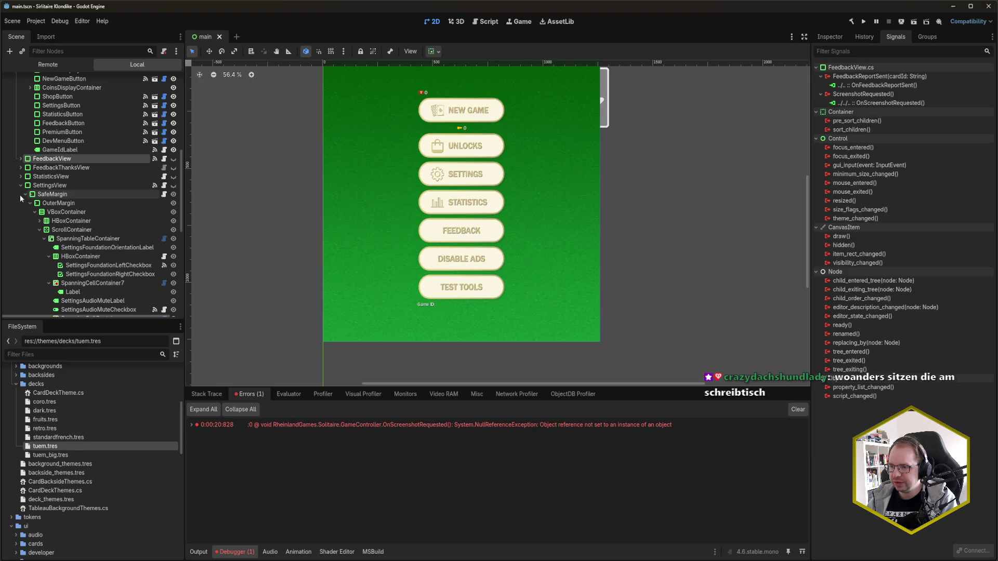
{"action": "left_click", "coordinate": [20, 185]}
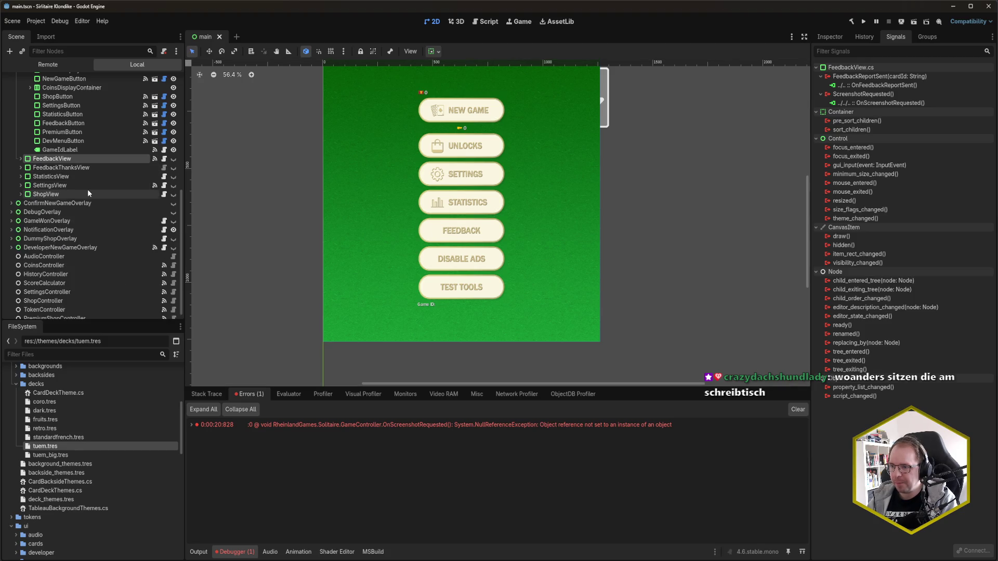
{"action": "left_click", "coordinate": [12, 203]}
{"action": "left_click", "coordinate": [173, 202]}
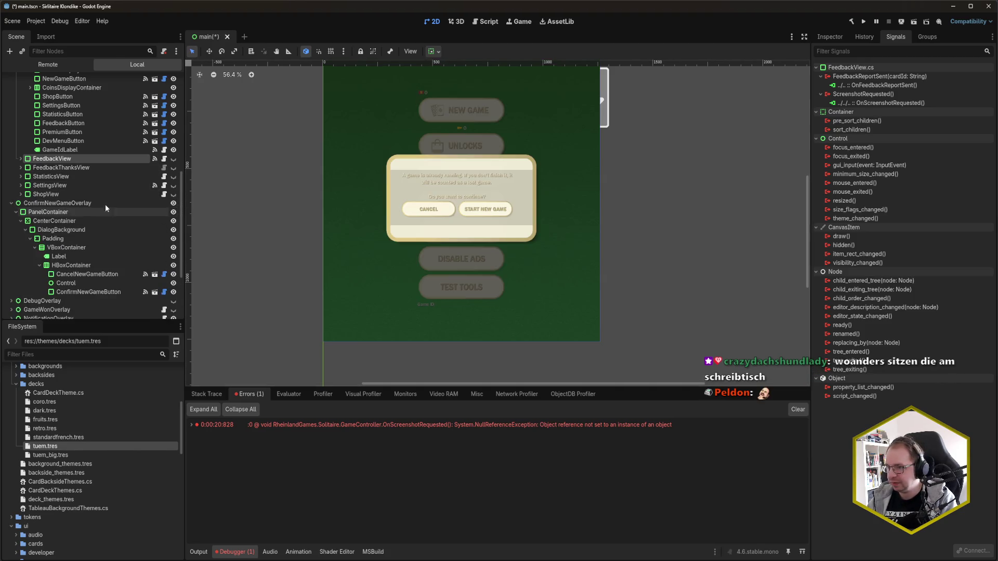
{"action": "left_click", "coordinate": [89, 227]}
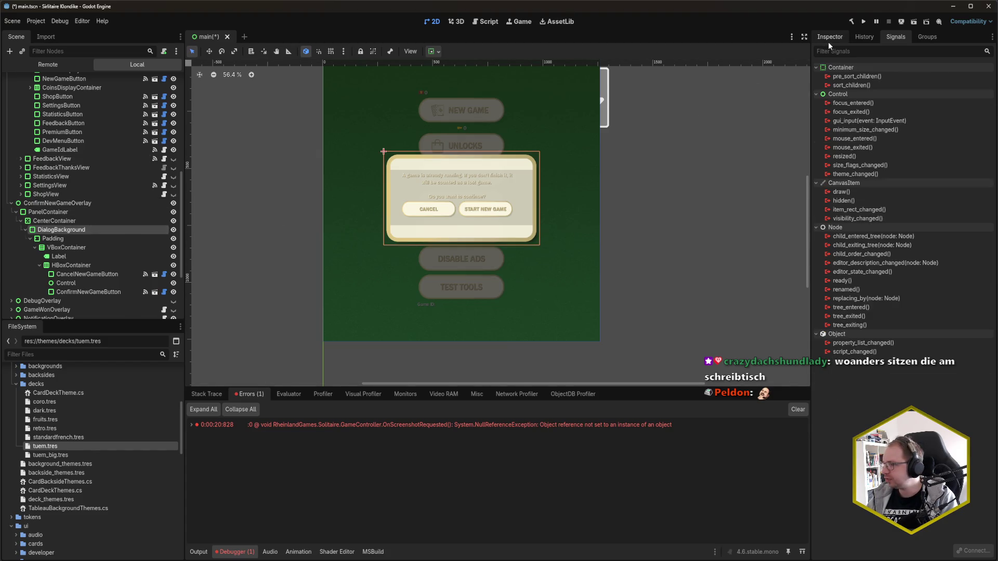
{"action": "left_click", "coordinate": [829, 36]}
- Reread the Codecks task card in the browser and come back to Godot
{"action": "scroll", "coordinate": [850, 384], "scroll_direction": "down", "scroll_amount": 5}
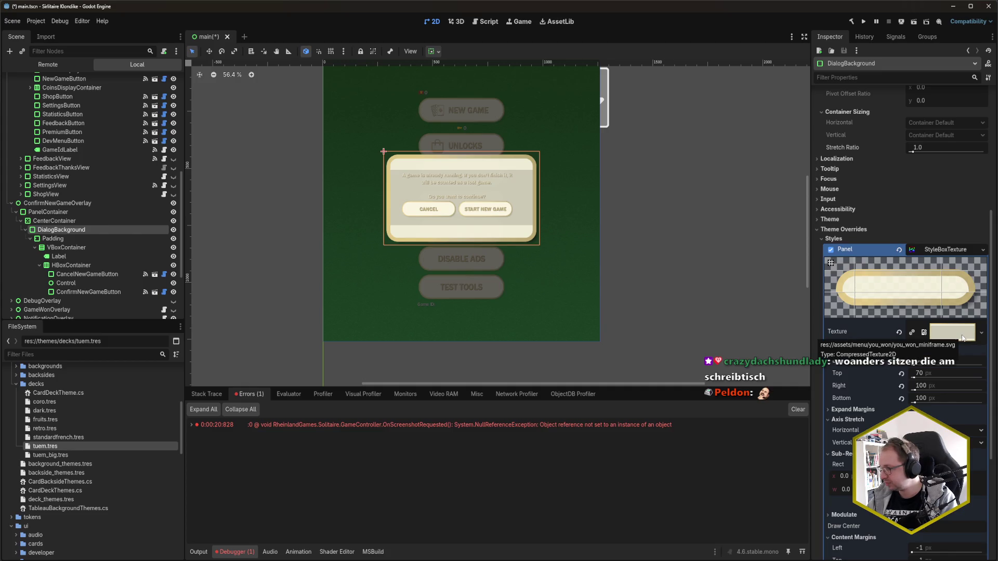
{"action": "scroll", "coordinate": [127, 433], "scroll_direction": "up", "scroll_amount": 3}
{"action": "left_click", "coordinate": [50, 531]}
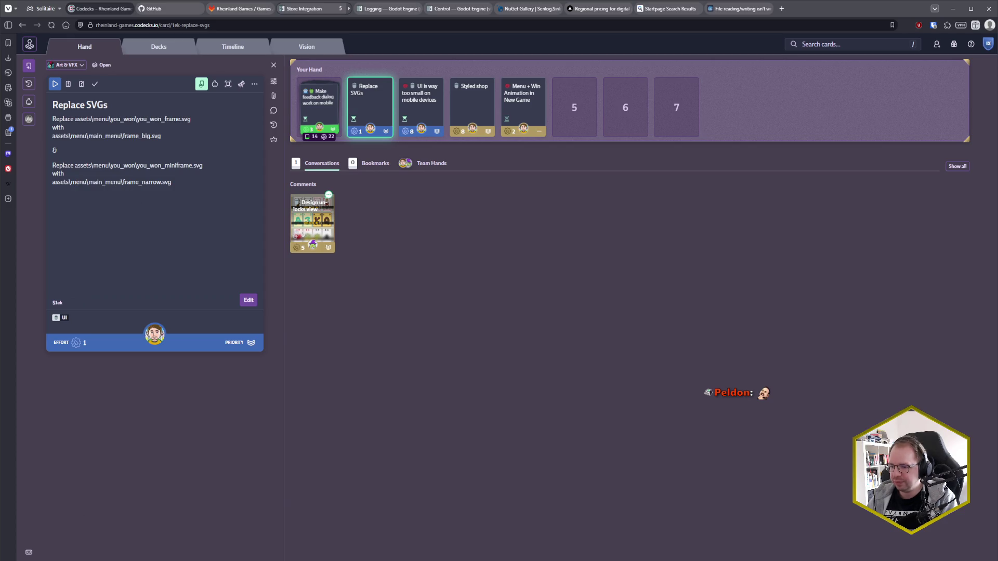
{"action": "key", "text": "alt+Tab"}
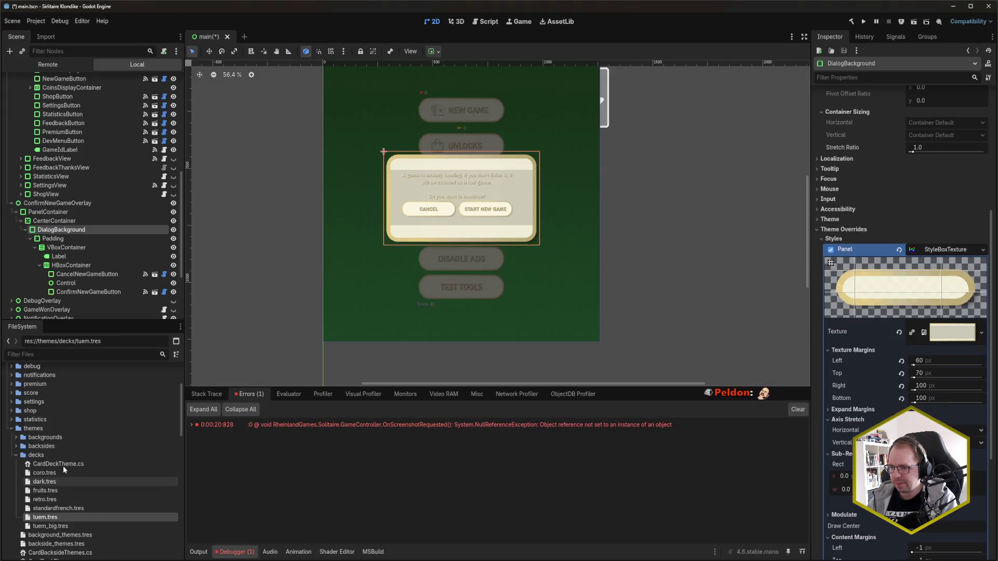
{"action": "scroll", "coordinate": [64, 469], "scroll_direction": "up", "scroll_amount": 5}
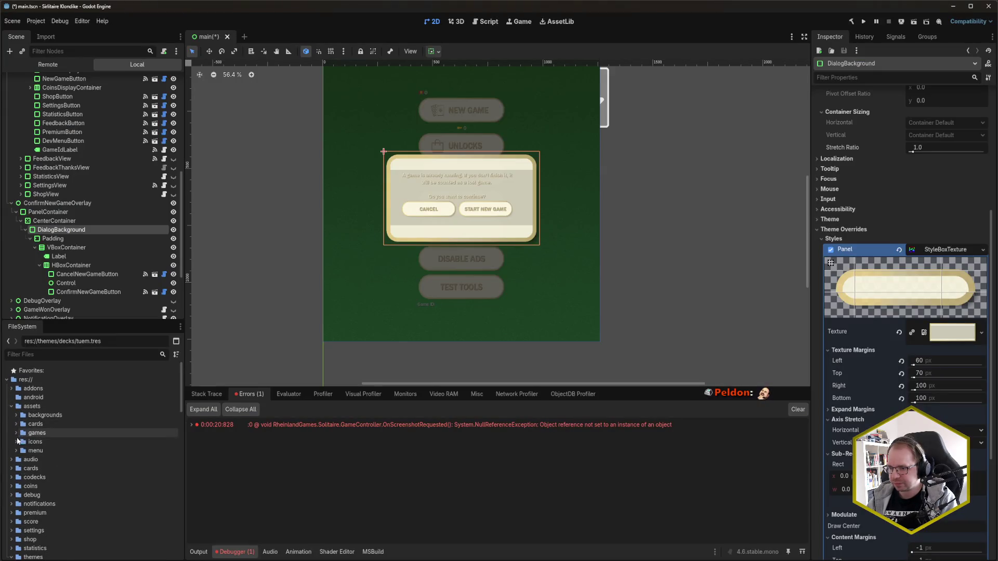
- Assign frame_narrow.svg from the assets folder as the DialogBackground panel's texture
{"action": "left_click", "coordinate": [16, 450]}
{"action": "scroll", "coordinate": [63, 447], "scroll_direction": "down", "scroll_amount": 3}
{"action": "scroll", "coordinate": [35, 437], "scroll_direction": "down", "scroll_amount": 3}
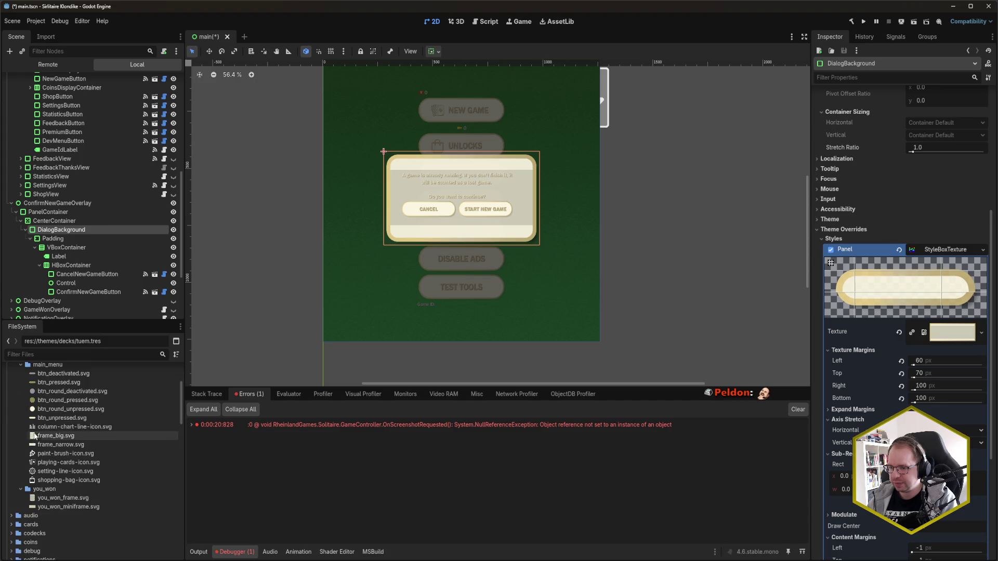
{"action": "scroll", "coordinate": [89, 470], "scroll_direction": "up", "scroll_amount": 1}
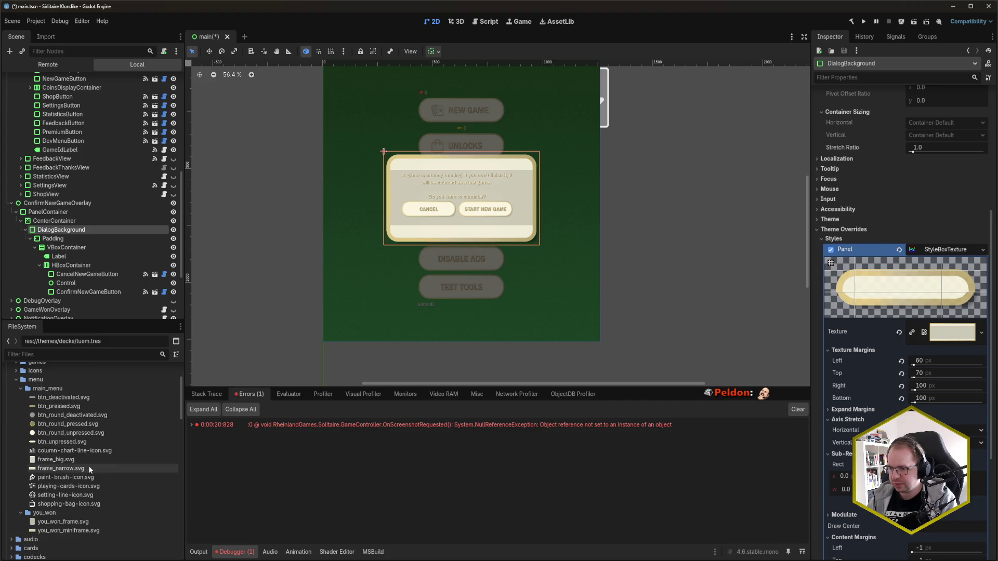
{"action": "left_click", "coordinate": [72, 469]}
{"action": "left_click_drag", "start_coordinate": [72, 469], "coordinate": [957, 336]}
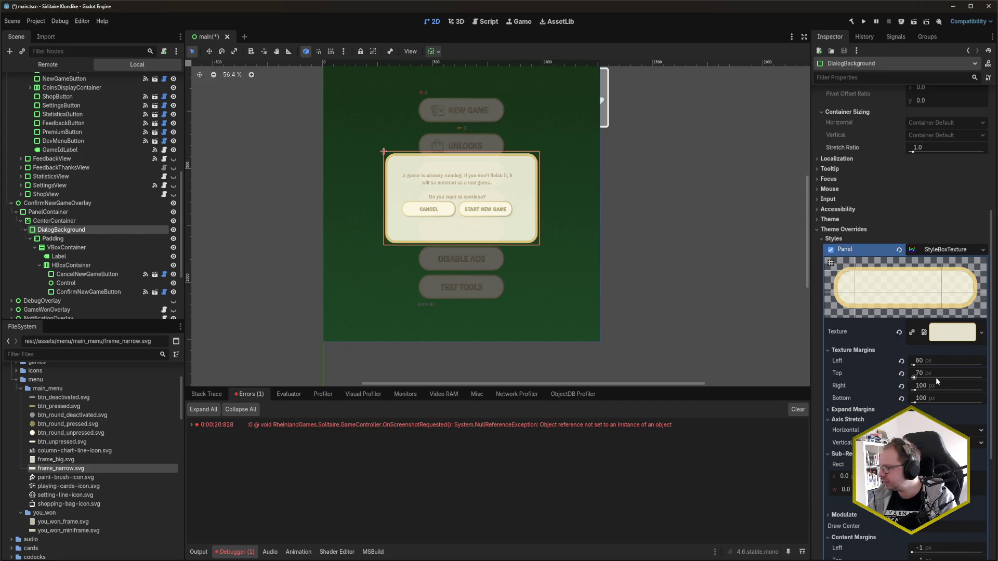
- Set bottom margin to 40 (after trying 70) and top to 40, then select frame_narrow.svg
{"action": "left_click", "coordinate": [935, 399]}
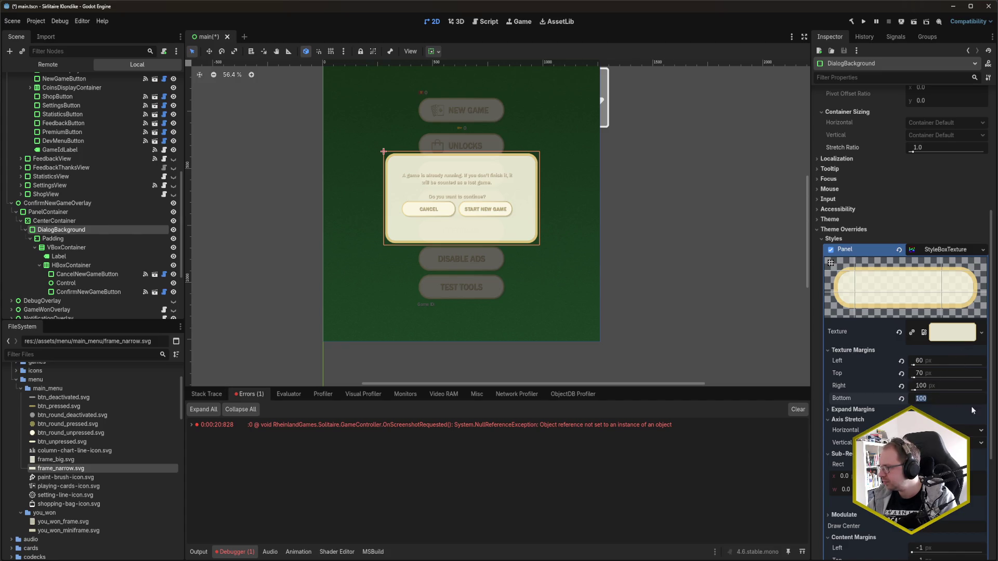
{"action": "type", "text": "70"}
{"action": "key", "text": "Return"}
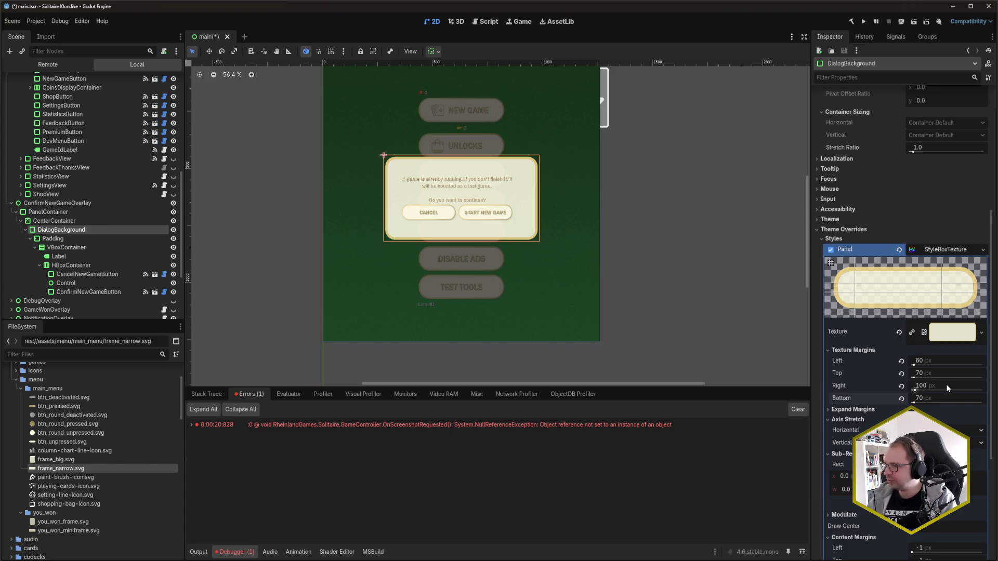
{"action": "left_click", "coordinate": [937, 396]}
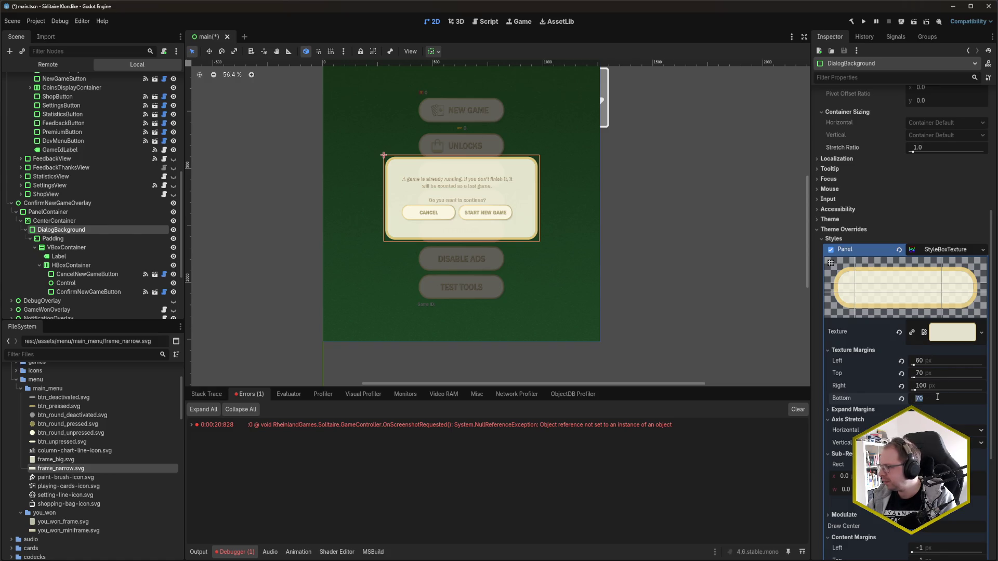
{"action": "type", "text": "40"}
{"action": "key", "text": "Return"}
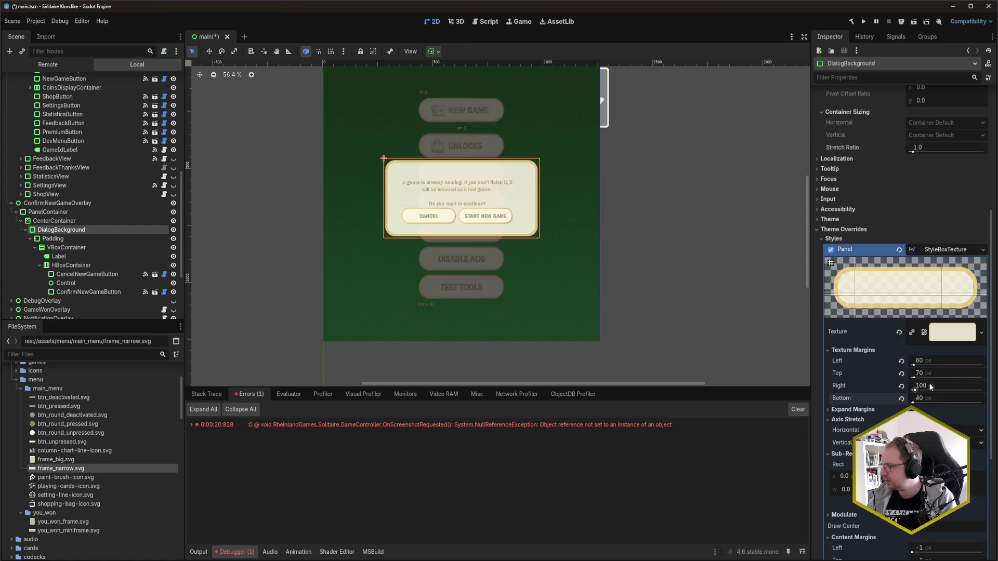
{"action": "left_click", "coordinate": [939, 374]}
{"action": "type", "text": "40"}
{"action": "key", "text": "Return"}
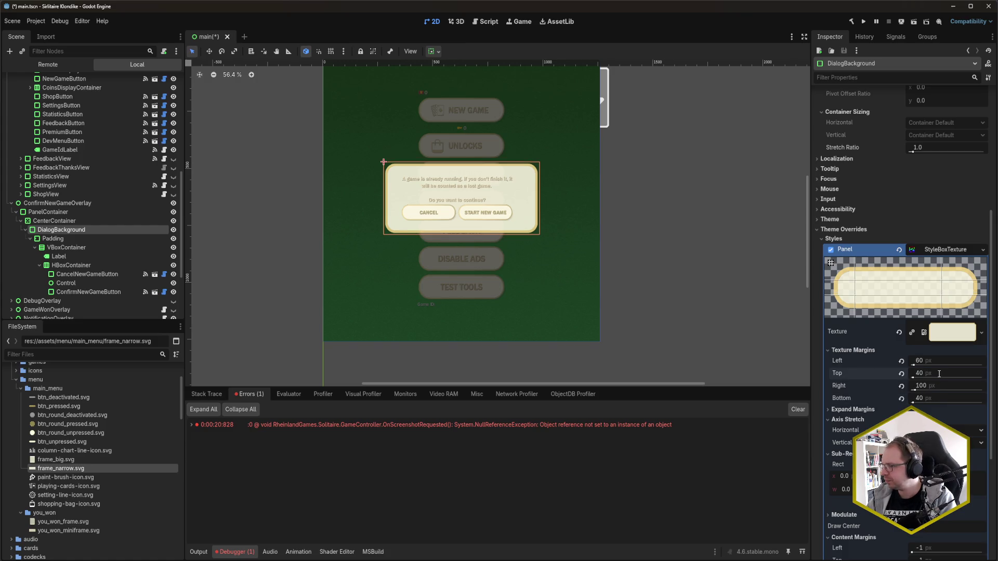
{"action": "left_click", "coordinate": [94, 469]}
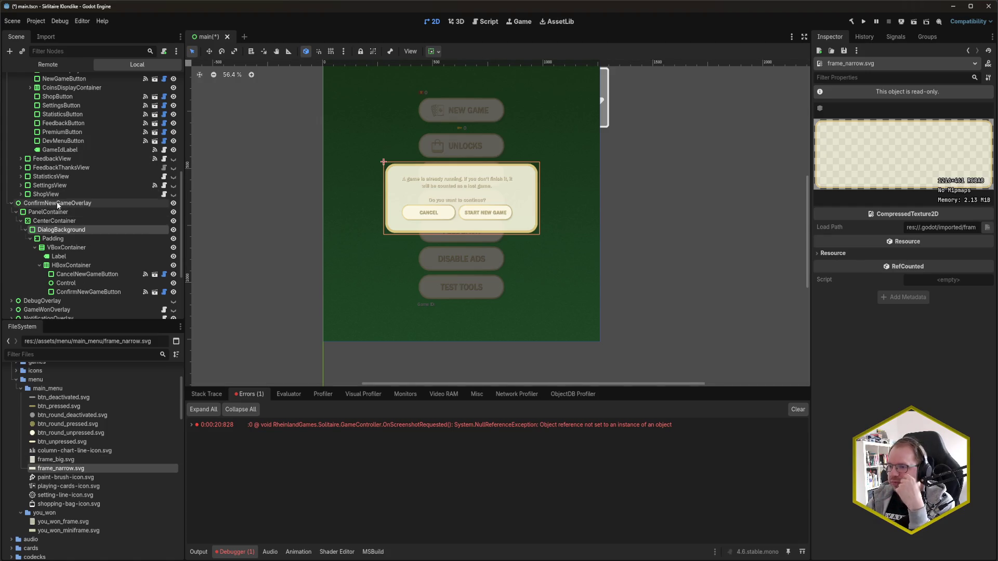
- Change frame_narrow.svg's Import As type to DPITexture and reimport it
{"action": "left_click", "coordinate": [45, 37]}
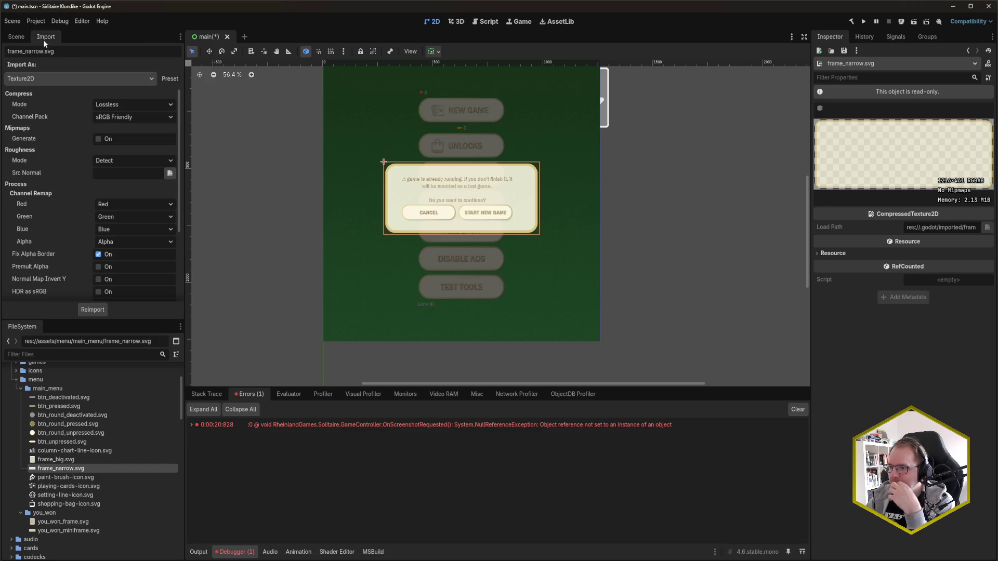
{"action": "left_click", "coordinate": [114, 79]}
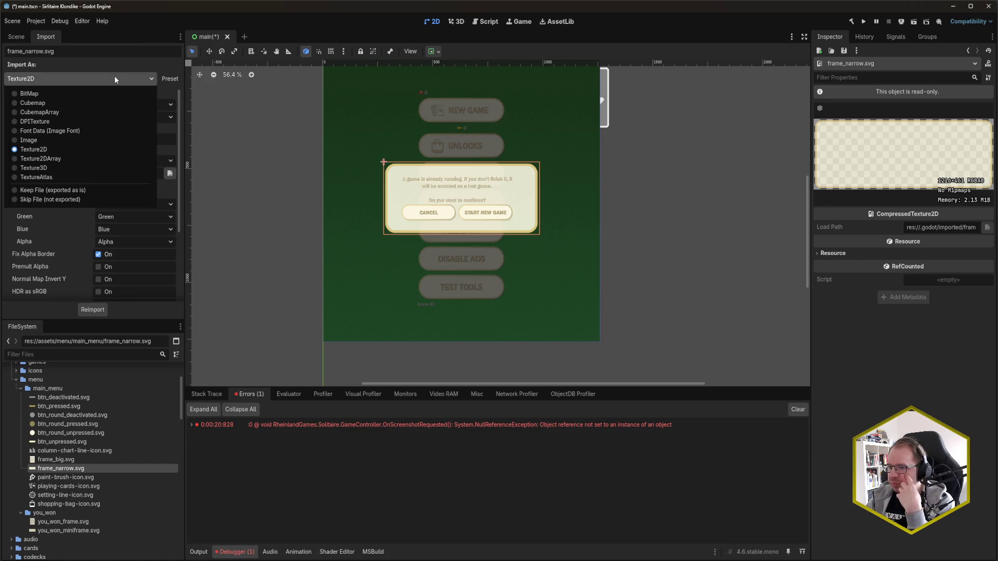
{"action": "left_click", "coordinate": [104, 122]}
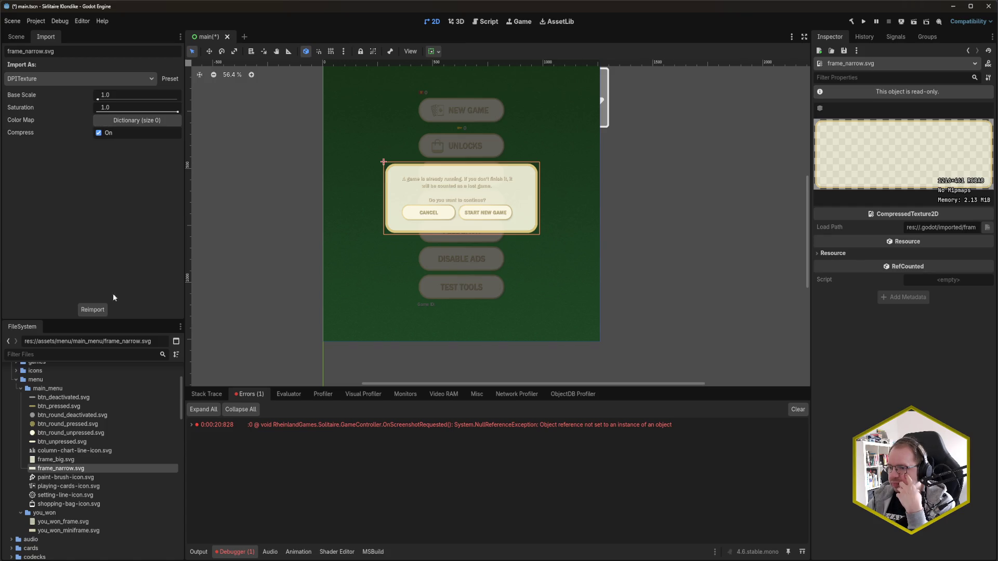
{"action": "left_click", "coordinate": [94, 308]}
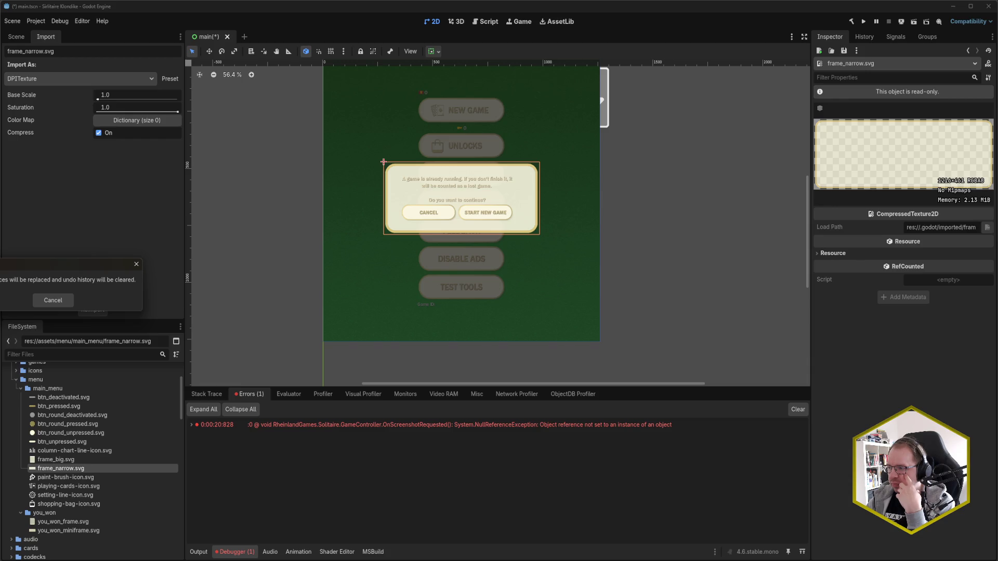
{"action": "key", "text": "Return"}
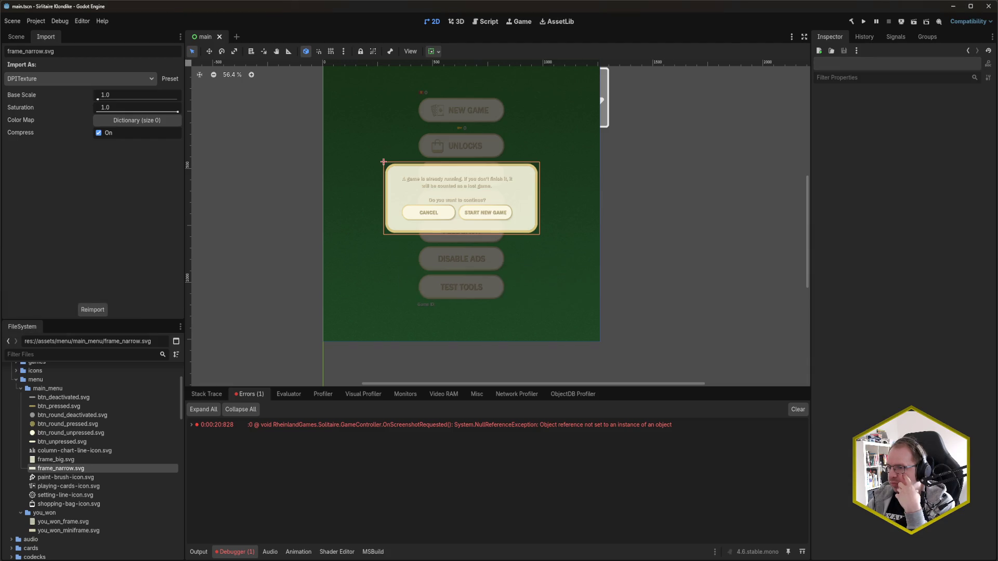
- View the reimported frame_narrow.svg resource, then return to the Scene dock
{"action": "double_click", "coordinate": [81, 468]}
{"action": "mouse_move", "coordinate": [81, 469]}
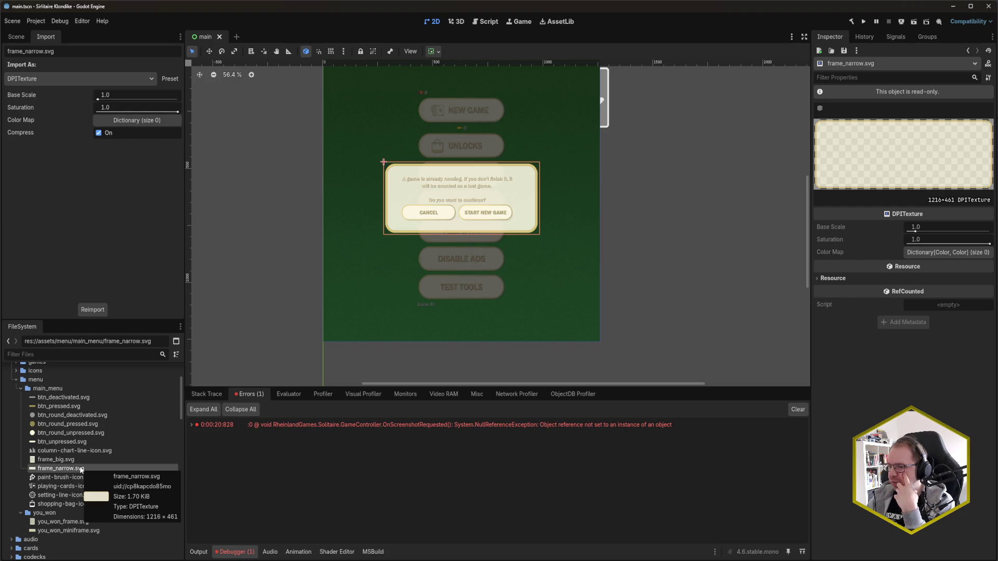
{"action": "mouse_move", "coordinate": [79, 469]}
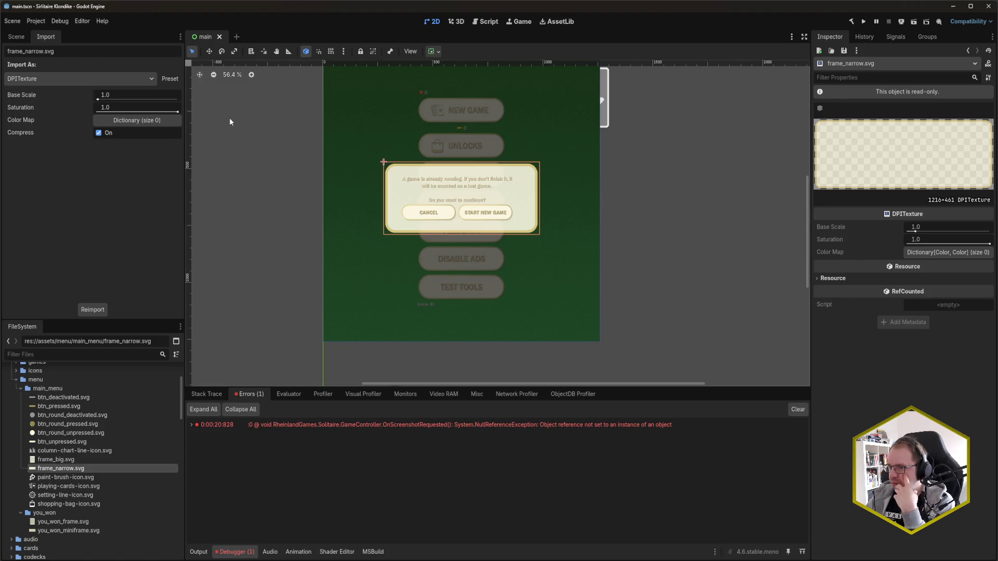
{"action": "left_click", "coordinate": [19, 36]}
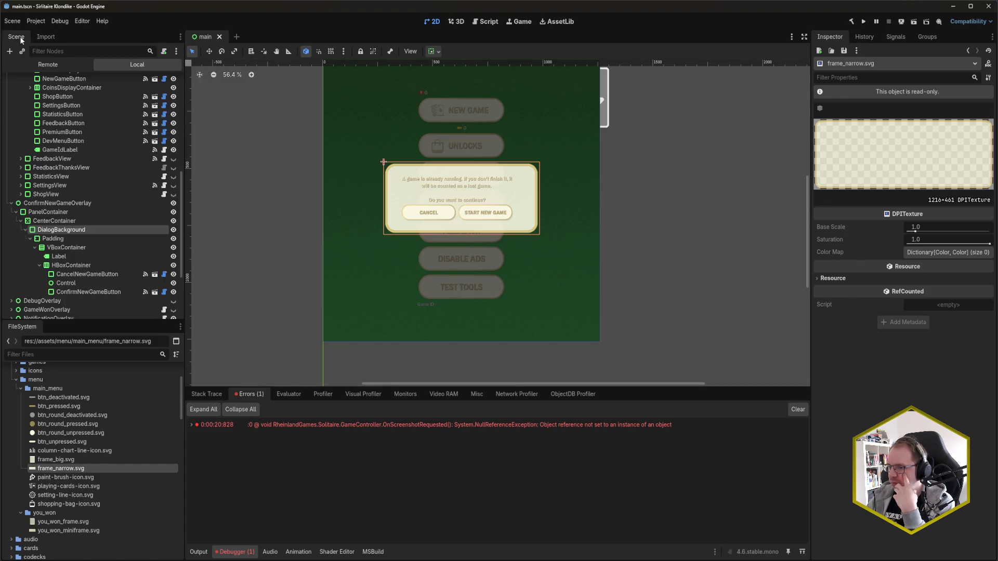
- Select DialogBackground and set its left and right texture margins to 40
{"action": "left_click", "coordinate": [68, 230]}
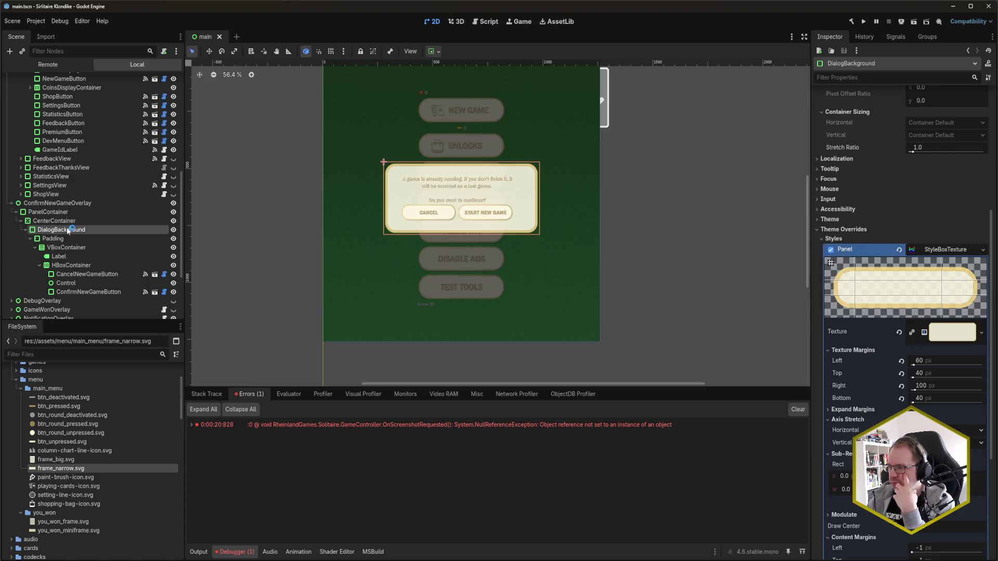
{"action": "left_click", "coordinate": [943, 386]}
{"action": "left_click", "coordinate": [931, 358]}
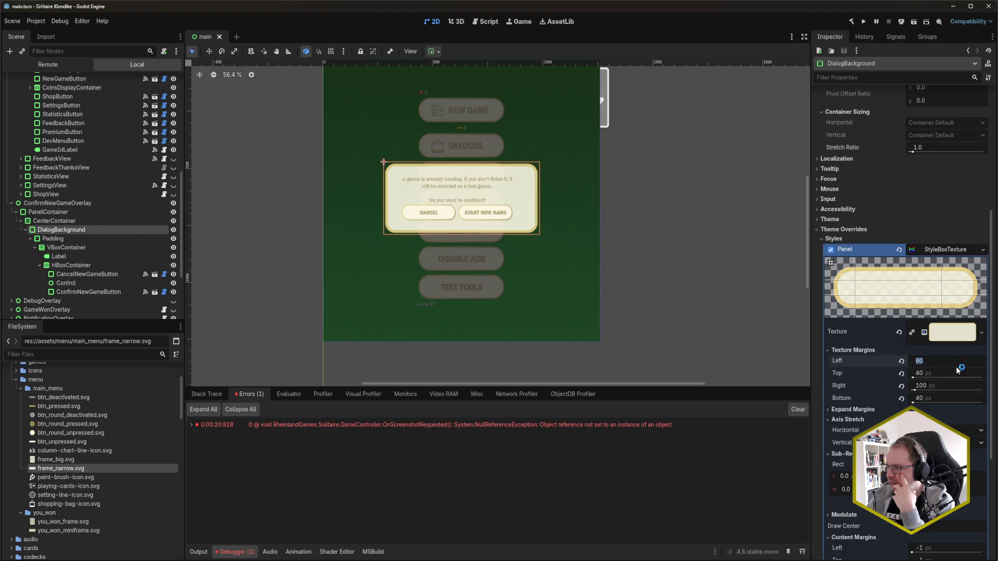
{"action": "type", "text": "40"}
{"action": "key", "text": "Tab"}
{"action": "key", "text": "Tab"}
{"action": "type", "text": "40"}
{"action": "key", "text": "Return"}
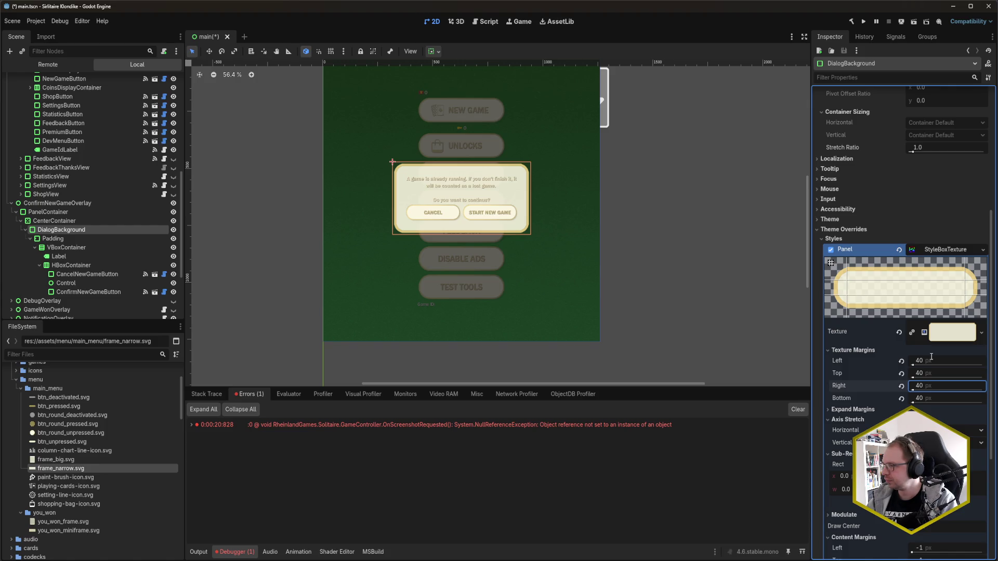
- Set top and bottom texture margins to 20, then change both to 40
{"action": "key", "text": "shift+Tab"}
{"action": "key", "text": "shift+Tab"}
{"action": "key", "text": "Tab"}
{"action": "type", "text": "20"}
{"action": "key", "text": "Tab"}
{"action": "key", "text": "Tab"}
{"action": "type", "text": "20"}
{"action": "key", "text": "Return"}
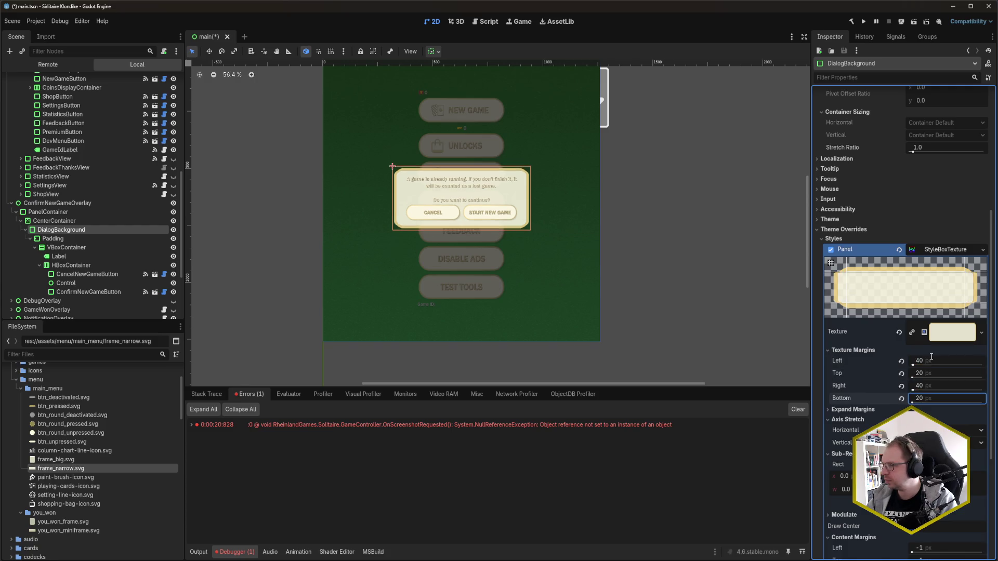
{"action": "key", "text": "shift+Tab"}
{"action": "key", "text": "shift+Tab"}
{"action": "type", "text": "40"}
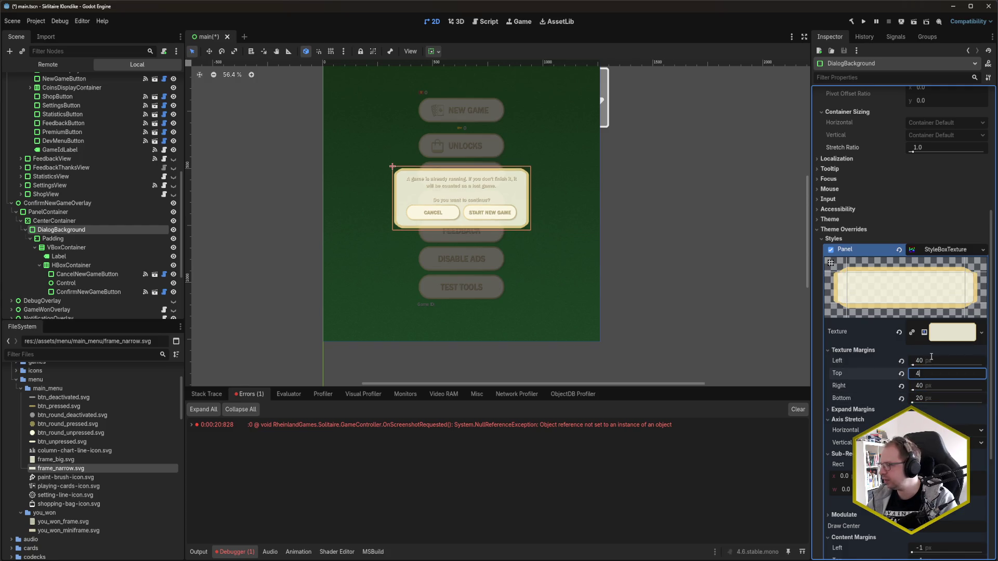
{"action": "key", "text": "Tab"}
{"action": "key", "text": "Tab"}
{"action": "type", "text": "40"}
{"action": "key", "text": "Return"}
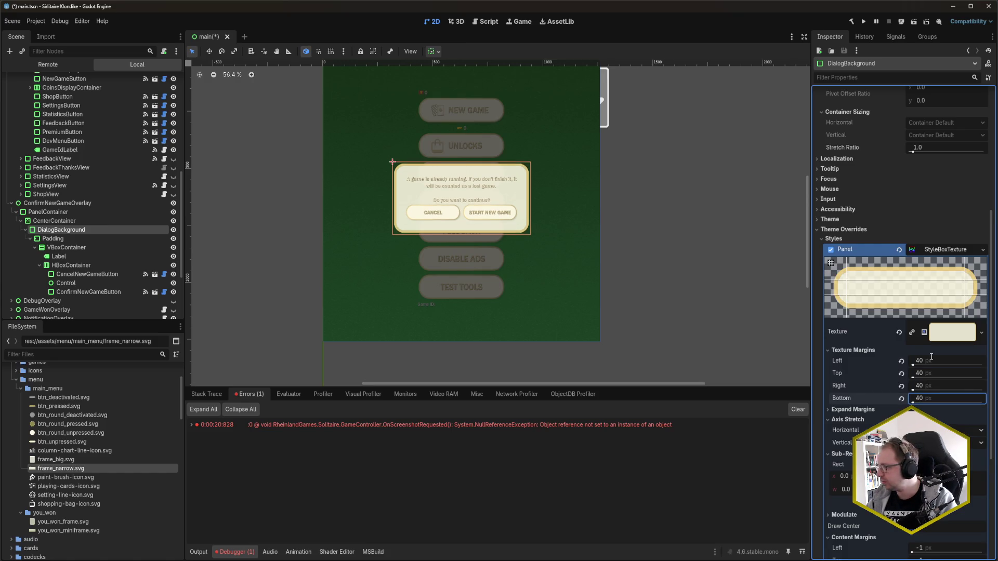
- Set left and right texture margins to 60 and save the scene
{"action": "key", "text": "shift+Tab"}
{"action": "key", "text": "shift+Tab"}
{"action": "key", "text": "shift+Tab"}
{"action": "type", "text": "60"}
{"action": "key", "text": "Tab"}
{"action": "key", "text": "Tab"}
{"action": "type", "text": "60"}
{"action": "key", "text": "Return"}
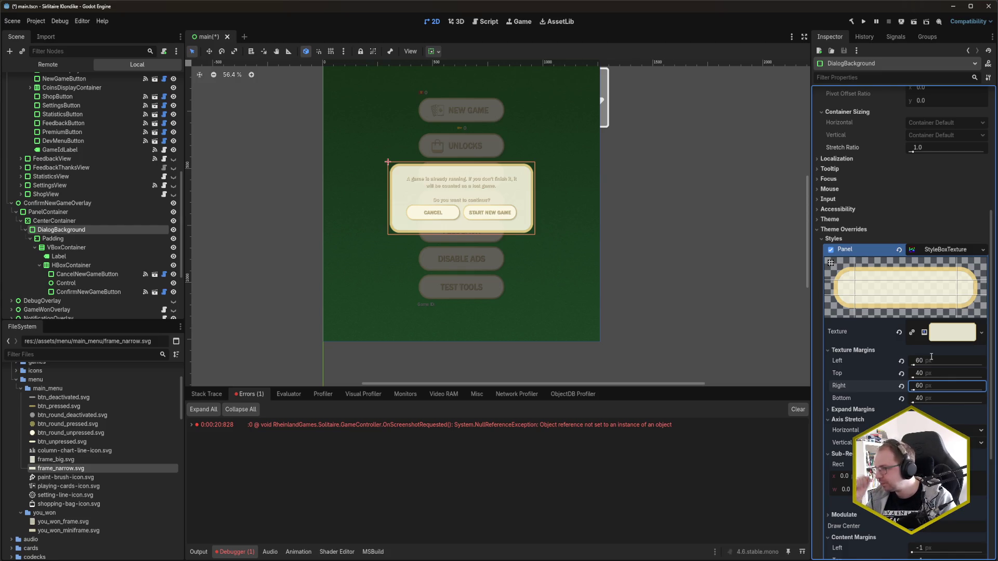
{"action": "key", "text": "ctrl+s"}
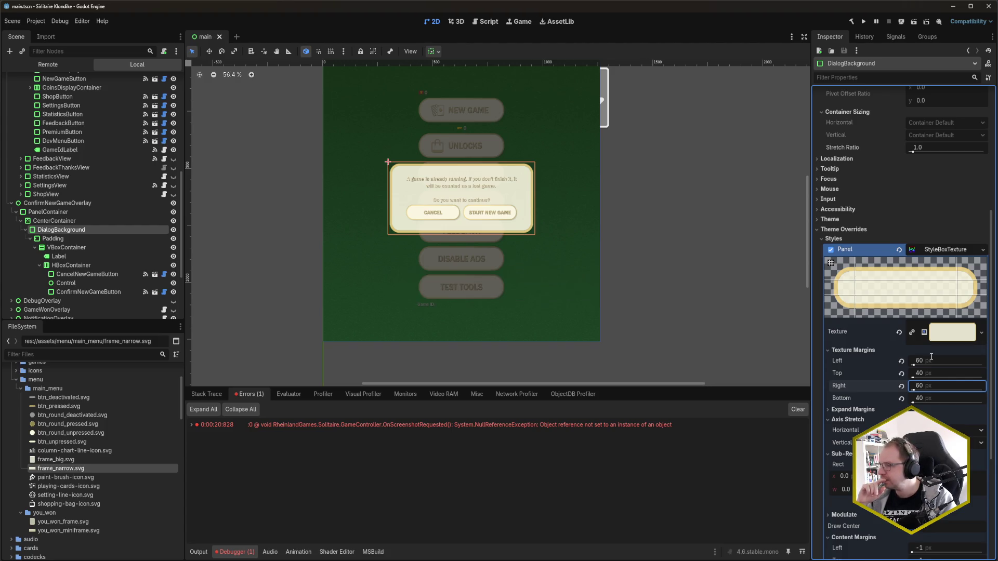
{"action": "key", "text": "Return"}
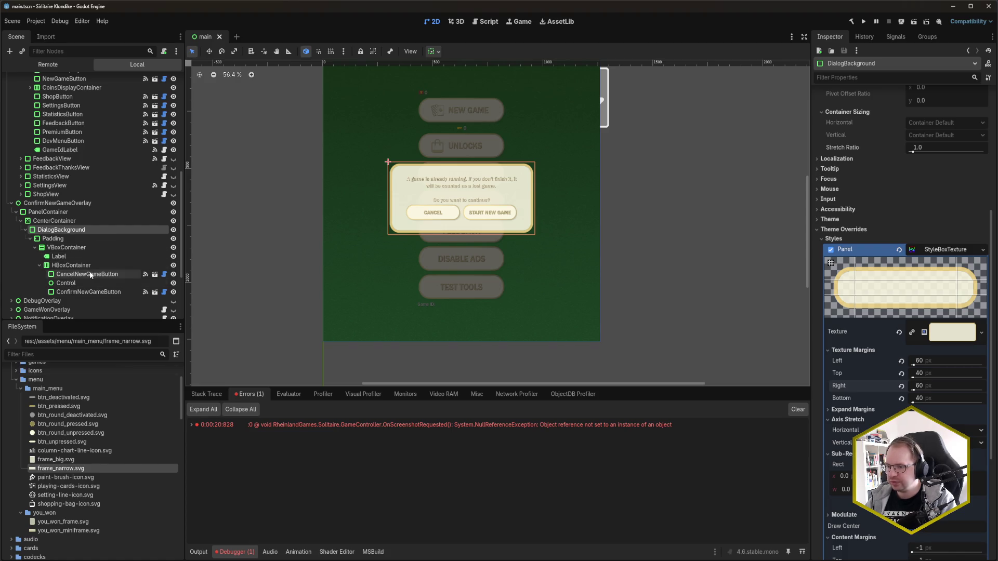
{"action": "left_click", "coordinate": [57, 203]}
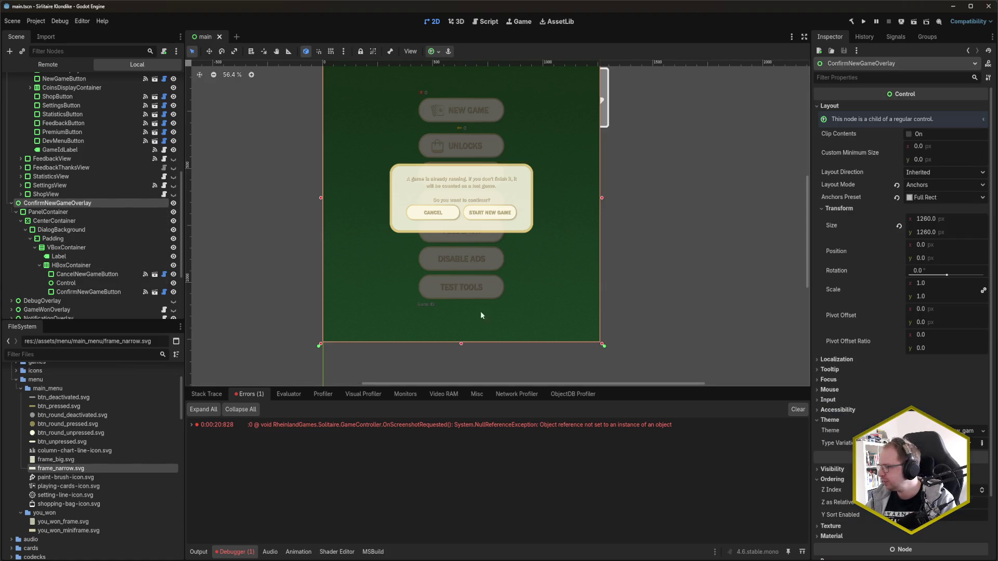
- Edit the confirm_new_game theme's Label type, setting font_color to black (V 0)
{"action": "left_click", "coordinate": [967, 431]}
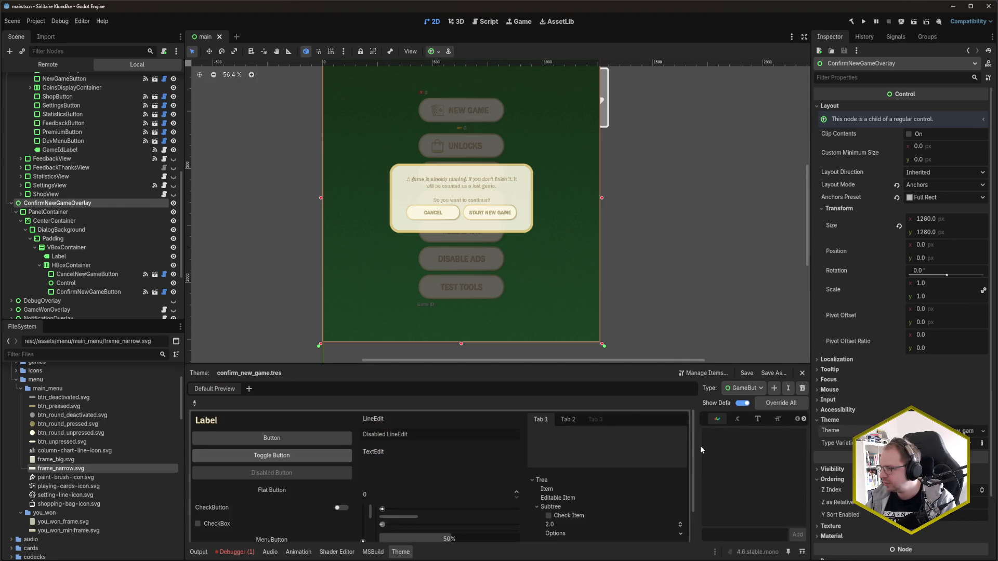
{"action": "left_click_drag", "start_coordinate": [693, 457], "coordinate": [631, 457]}
{"action": "left_click", "coordinate": [722, 394]}
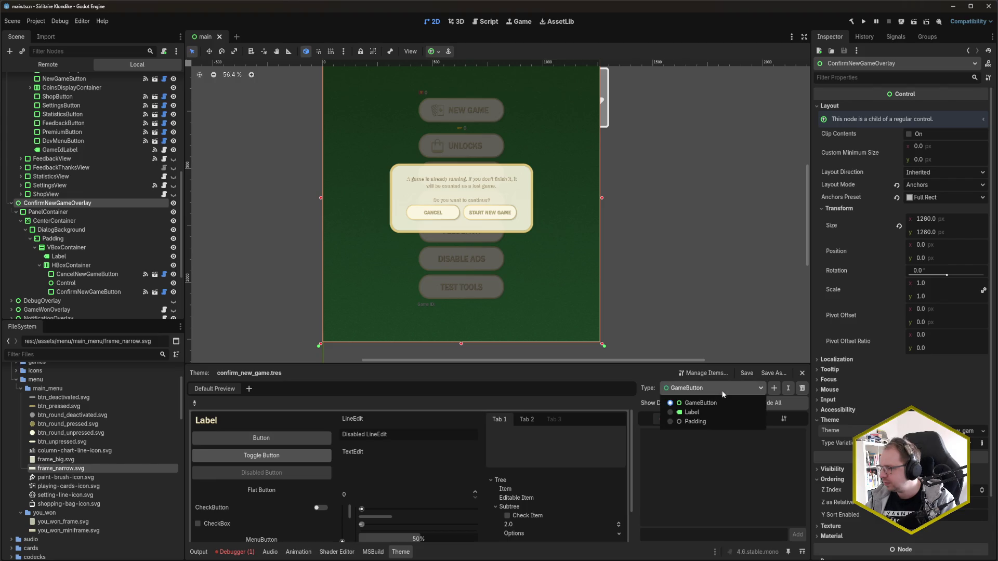
{"action": "left_click", "coordinate": [721, 413]}
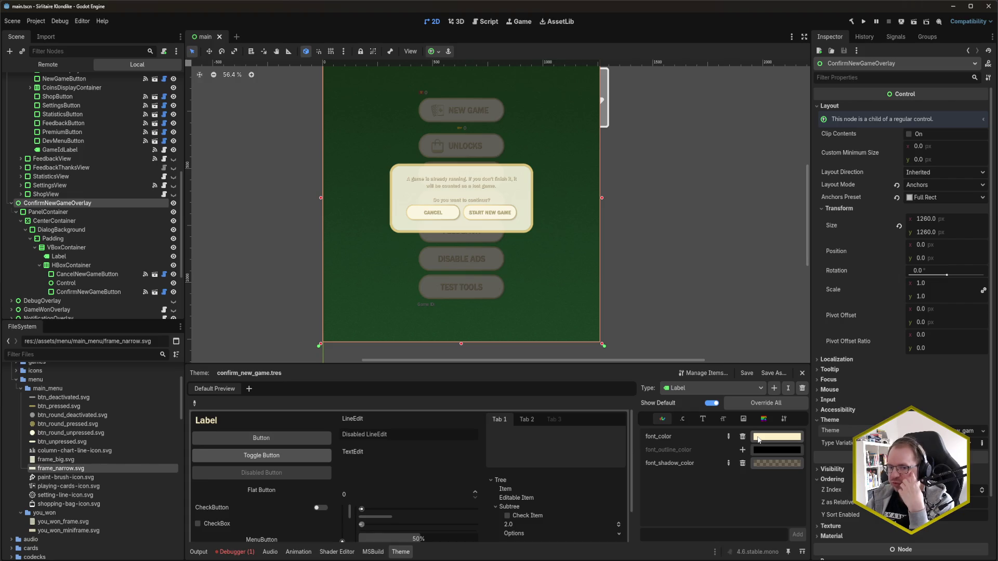
{"action": "left_click", "coordinate": [757, 440]}
{"action": "left_click", "coordinate": [809, 348]}
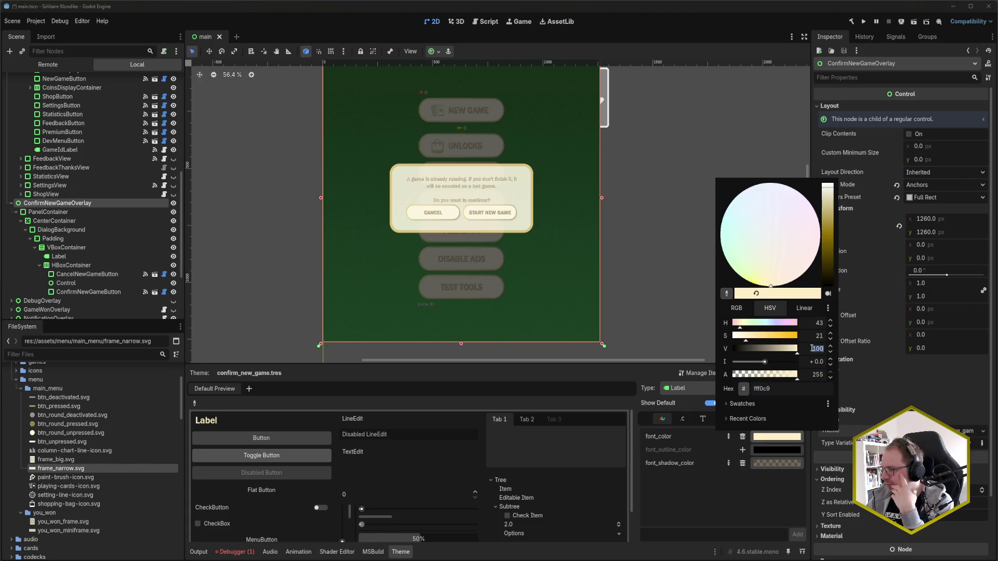
{"action": "type", "text": "0"}
{"action": "left_click", "coordinate": [912, 389]}
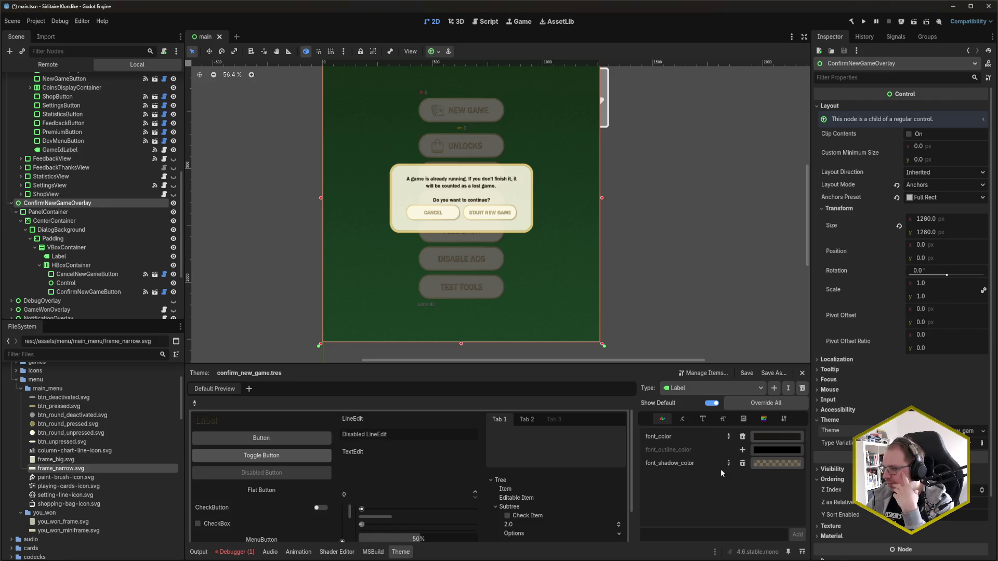
- Set font_shadow_color brightness to 90 and fully desaturate it to light grey
{"action": "left_click", "coordinate": [764, 463]}
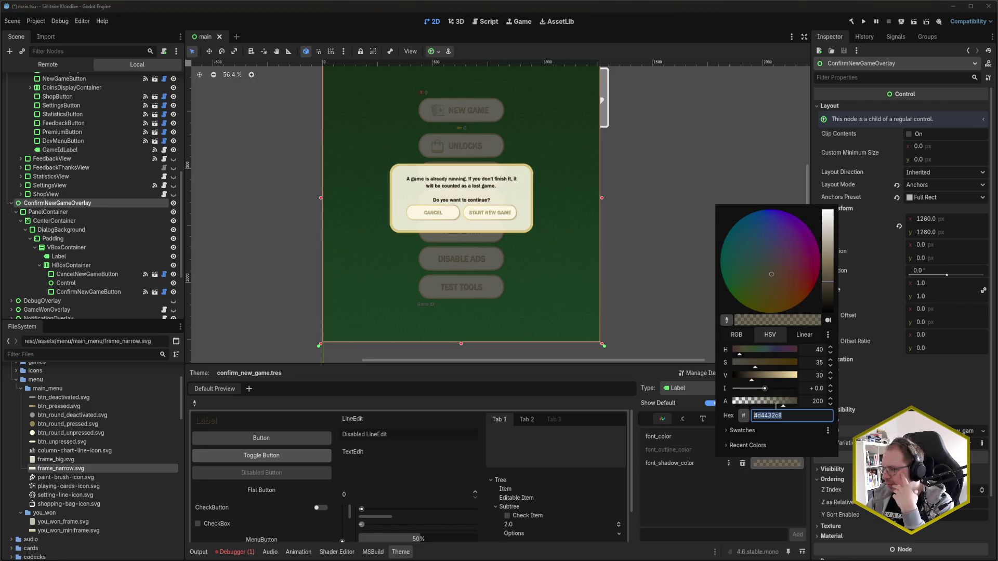
{"action": "left_click", "coordinate": [818, 376]}
{"action": "type", "text": "90"}
{"action": "key", "text": "Escape"}
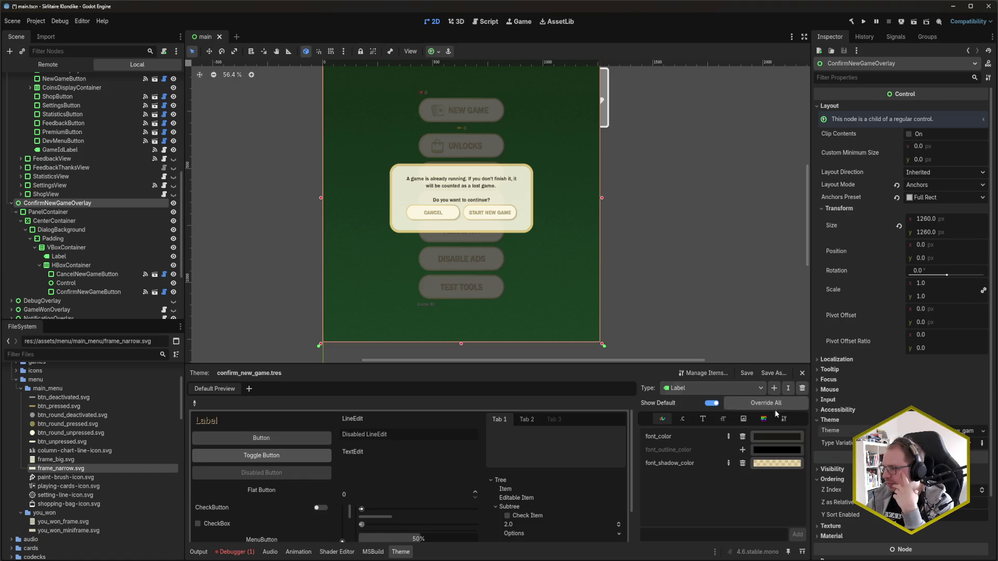
{"action": "left_click", "coordinate": [778, 464]}
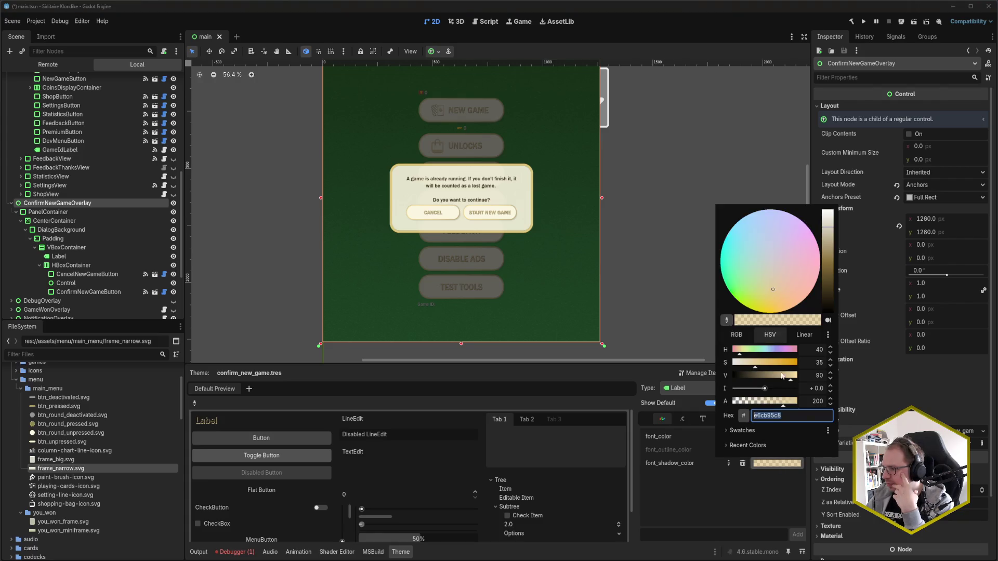
{"action": "left_click", "coordinate": [755, 364]}
{"action": "left_click_drag", "start_coordinate": [756, 368], "coordinate": [733, 369]}
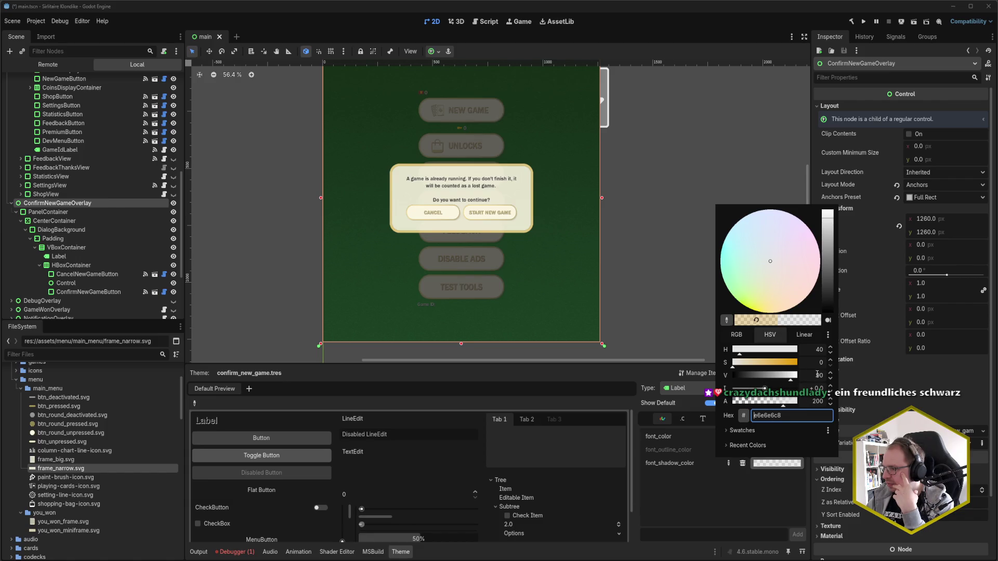
{"action": "left_click", "coordinate": [737, 477]}
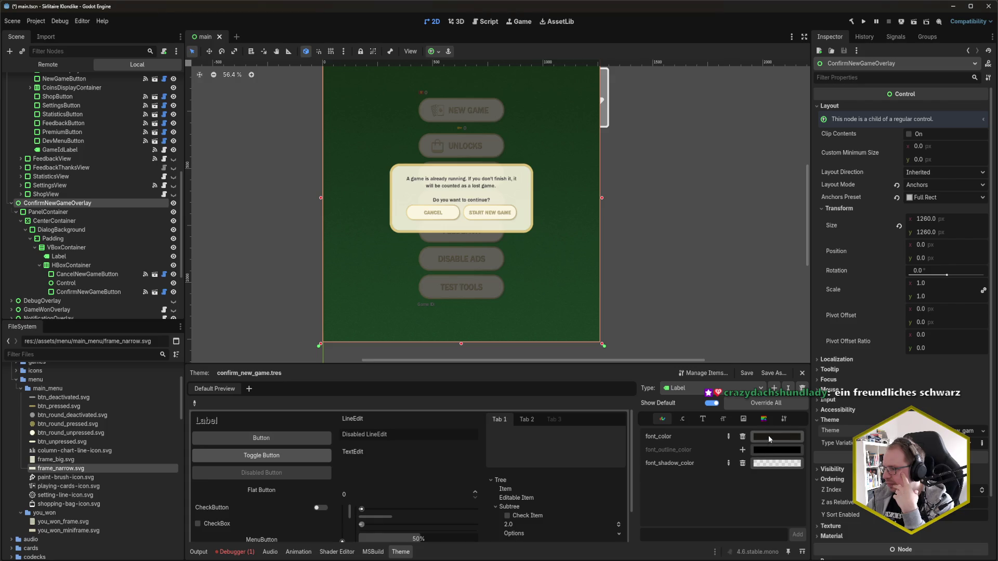
- Change the Label font_color brightness to 20 for a very dark tone
{"action": "left_click", "coordinate": [768, 435]}
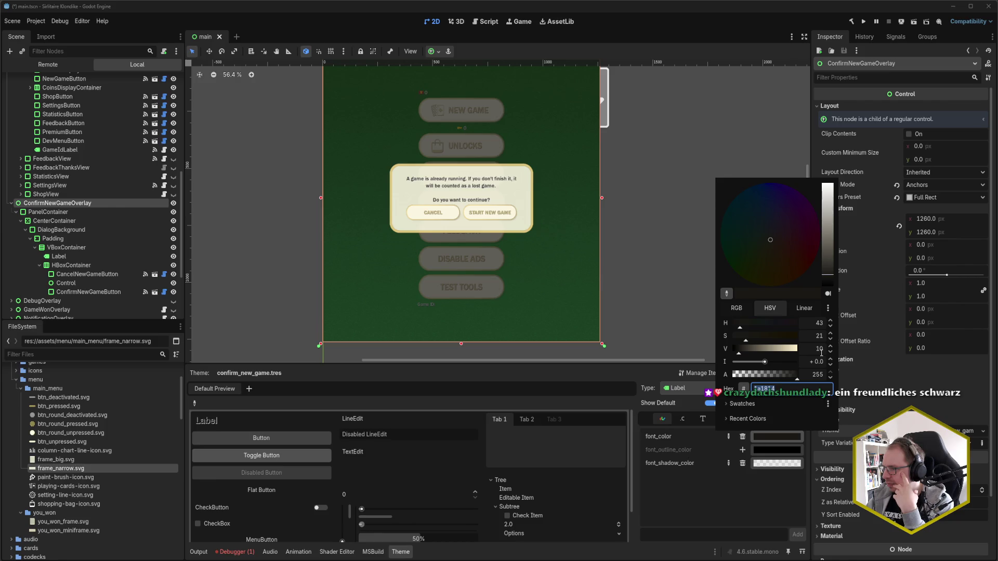
{"action": "left_click", "coordinate": [820, 349]}
{"action": "type", "text": "20"}
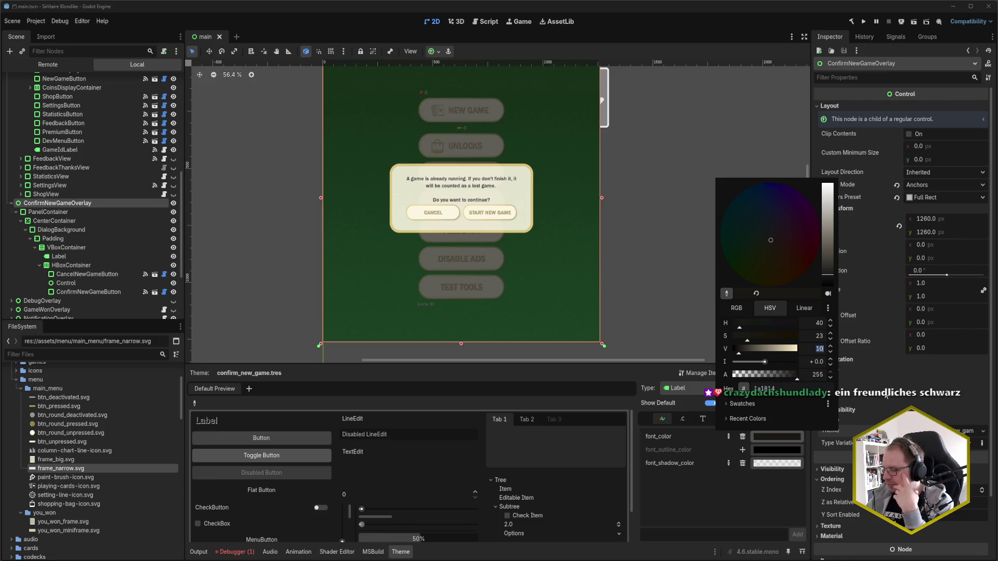
{"action": "left_click", "coordinate": [885, 396]}
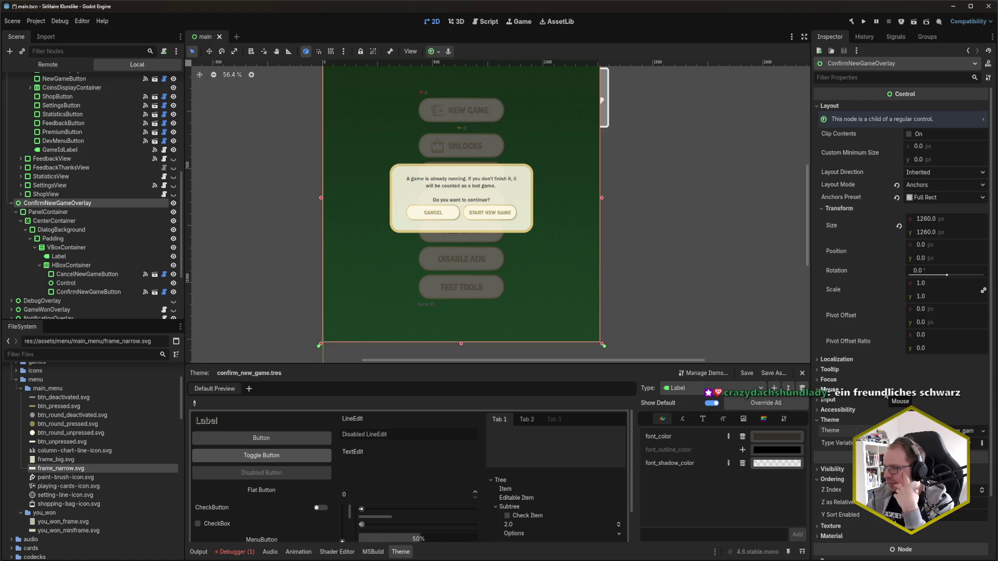
{"action": "left_click", "coordinate": [777, 437]}
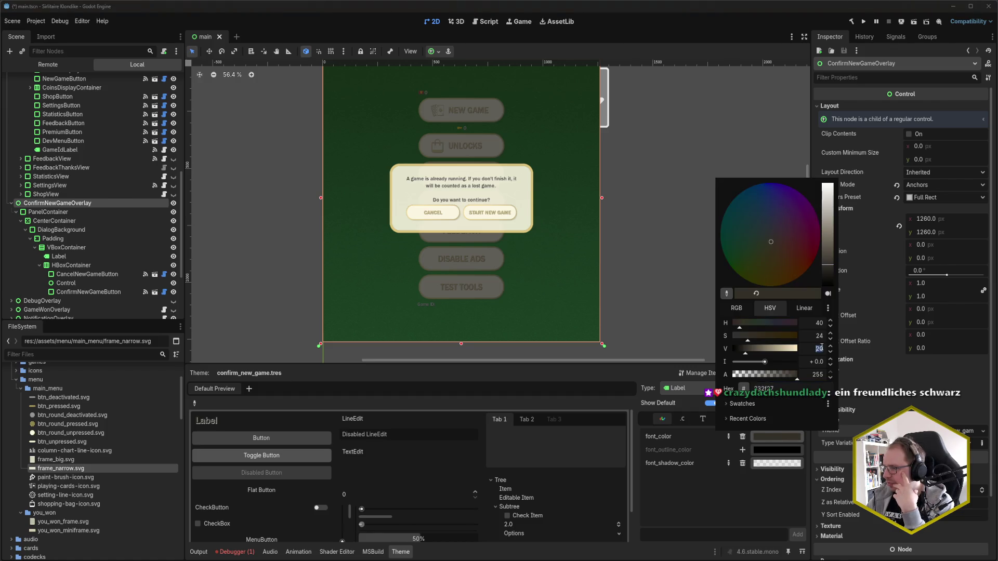
{"action": "left_click", "coordinate": [874, 404]}
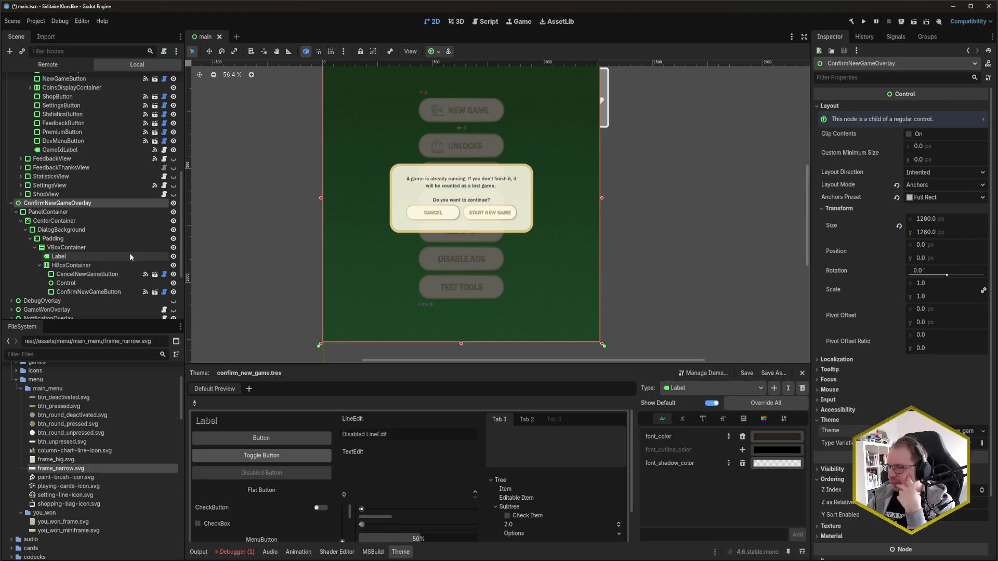
- Check the dialog's Label and VBoxContainer nodes and the theme's styled types
{"action": "left_click", "coordinate": [86, 255]}
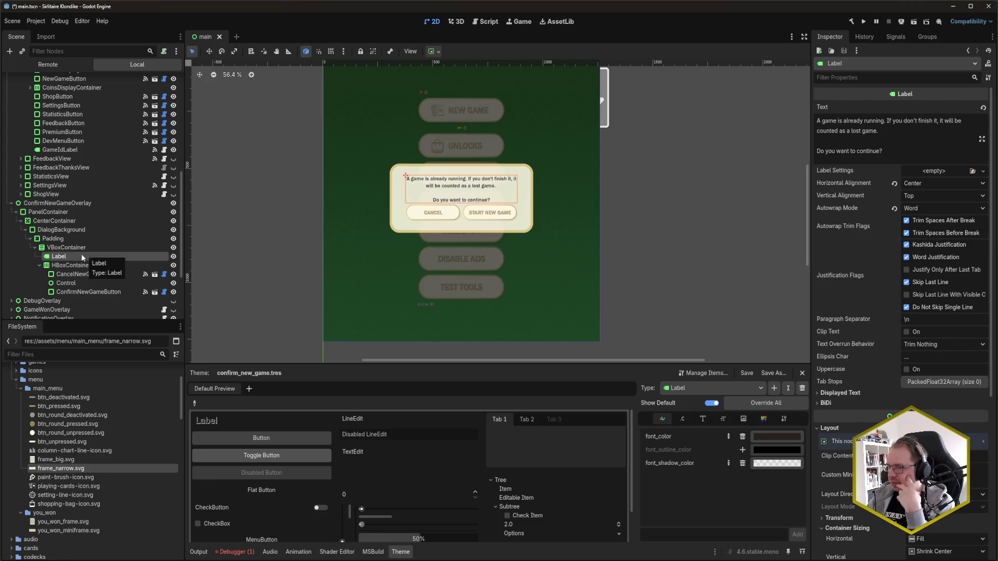
{"action": "left_click", "coordinate": [79, 248]}
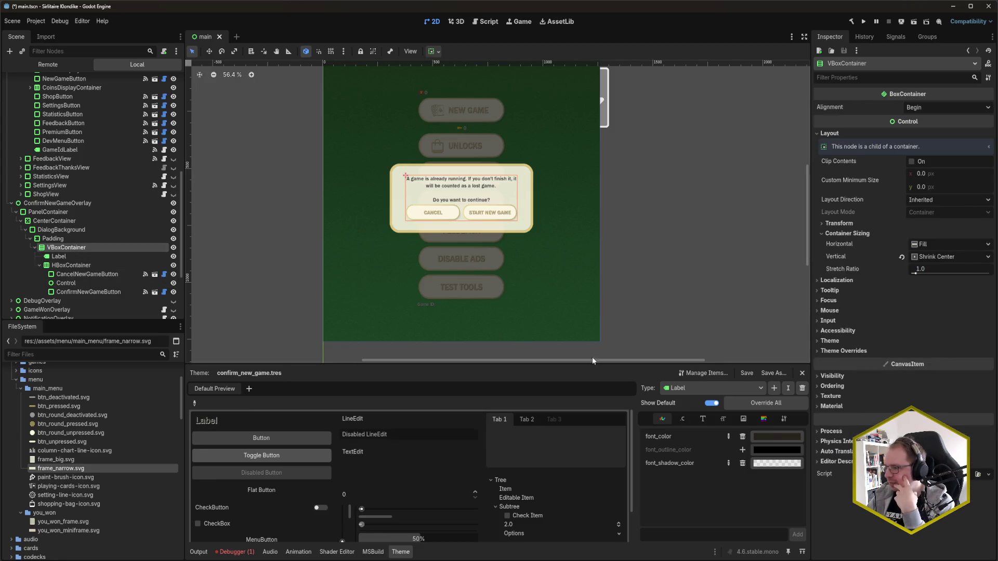
{"action": "left_click", "coordinate": [681, 391]}
{"action": "left_click", "coordinate": [687, 391]}
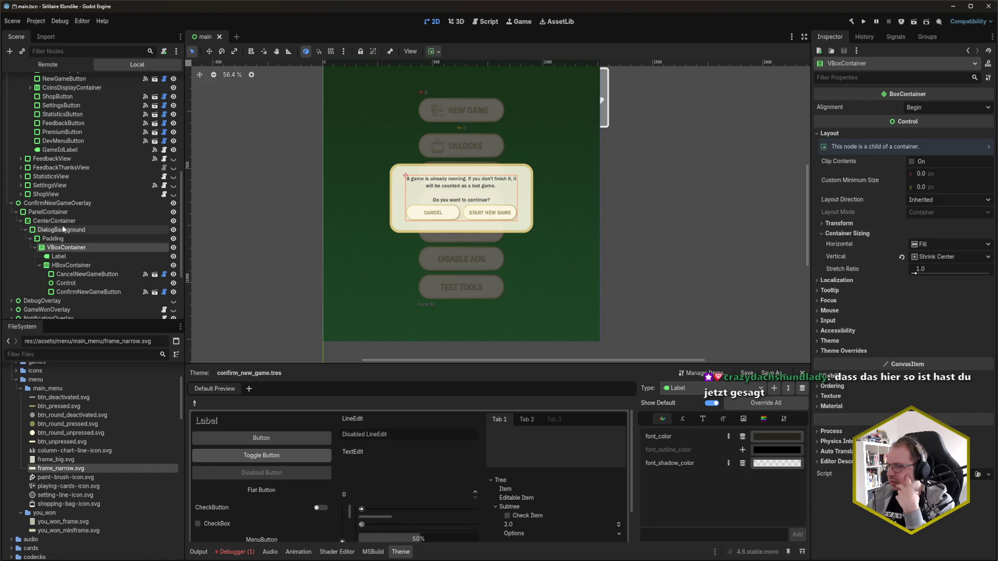
{"action": "left_click", "coordinate": [59, 205]}
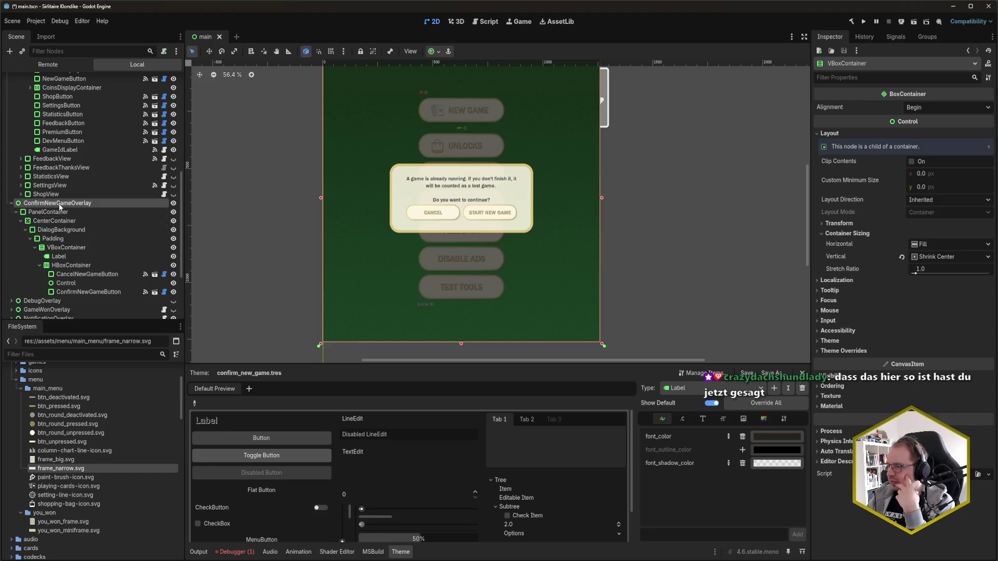
- Add VBoxContainer as a theme type and override its separation constant
{"action": "left_click", "coordinate": [773, 390]}
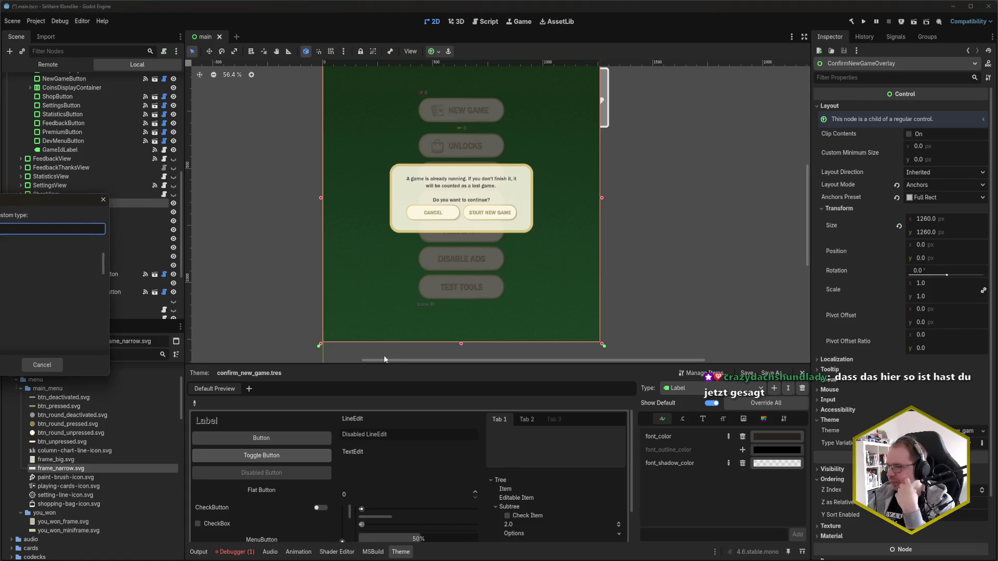
{"action": "type", "text": "VBoxContainer"}
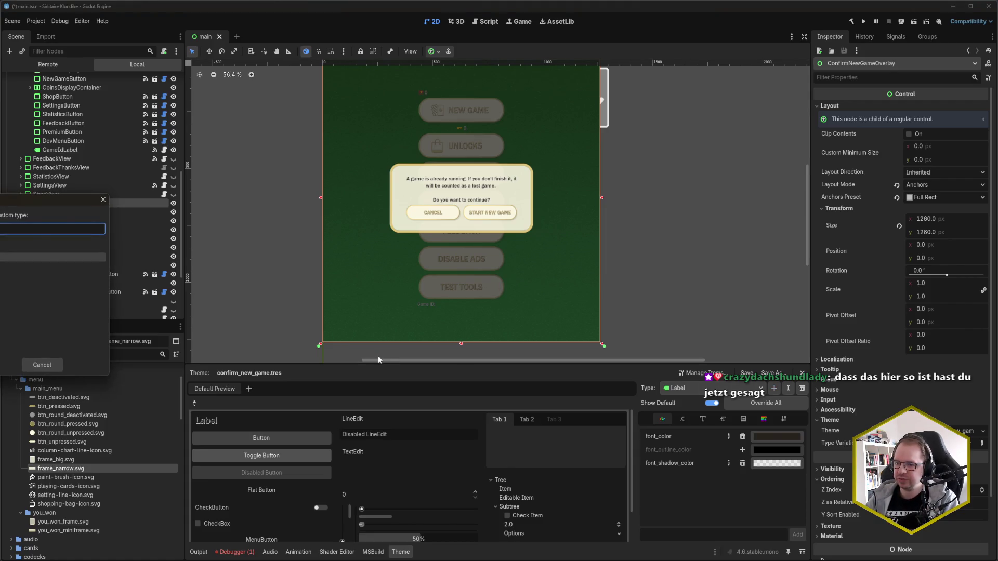
{"action": "key", "text": "Return"}
{"action": "left_click", "coordinate": [682, 419]}
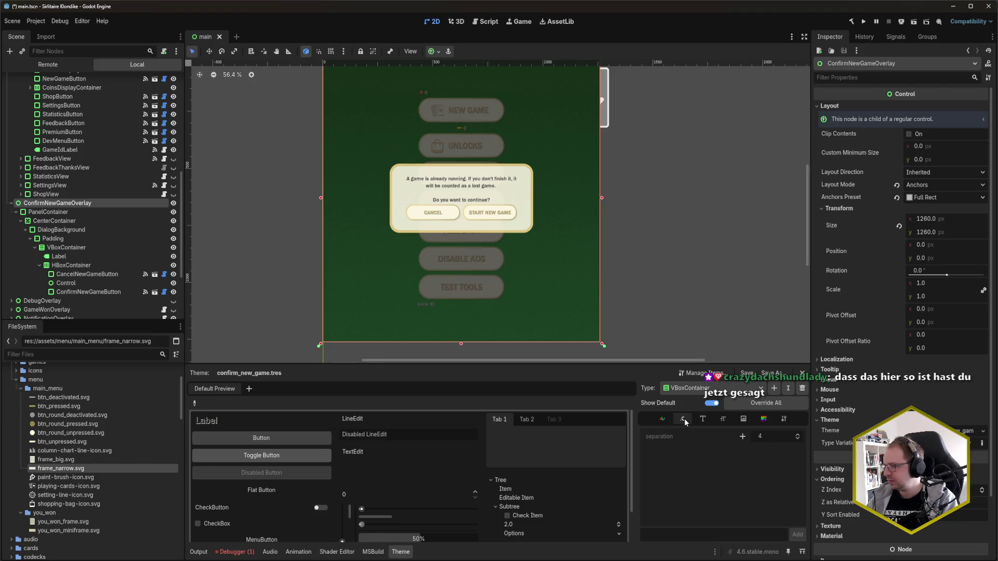
{"action": "left_click", "coordinate": [771, 438]}
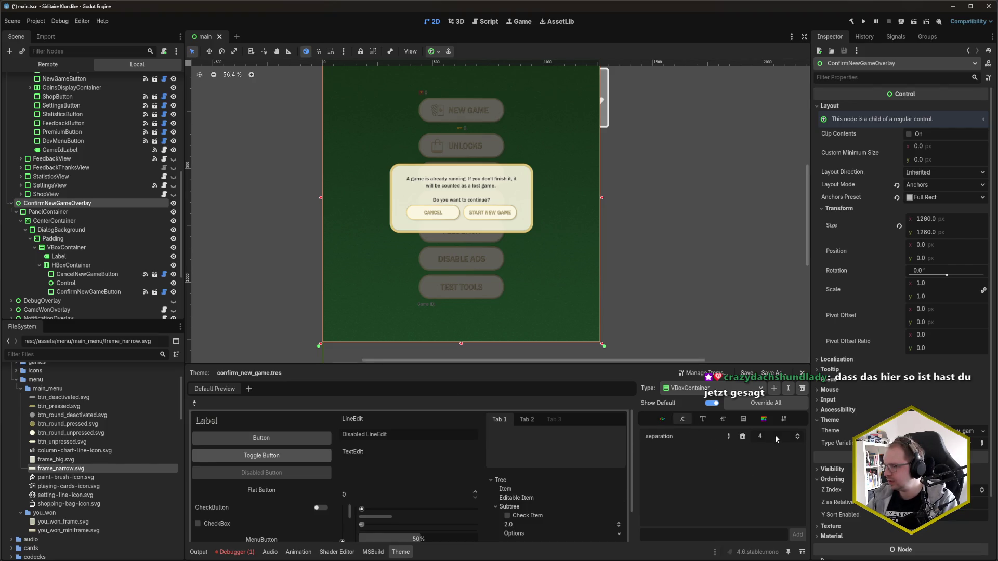
- Try separation values 10, 20 and 40, settle on 30, then check the Codecks card
{"action": "double_click", "coordinate": [774, 437]}
{"action": "type", "text": "10"}
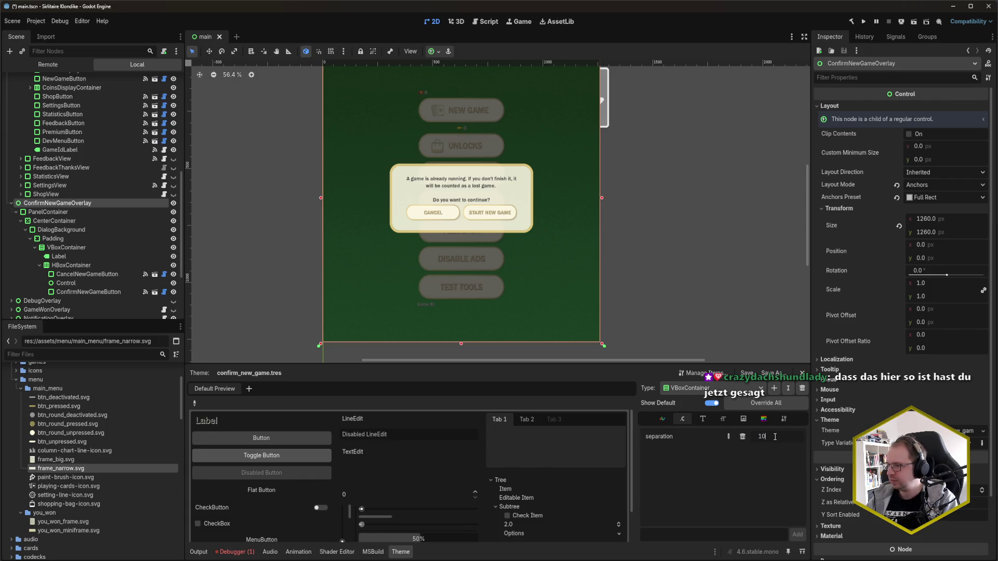
{"action": "key", "text": "Return"}
{"action": "double_click", "coordinate": [775, 437]}
{"action": "type", "text": "20"}
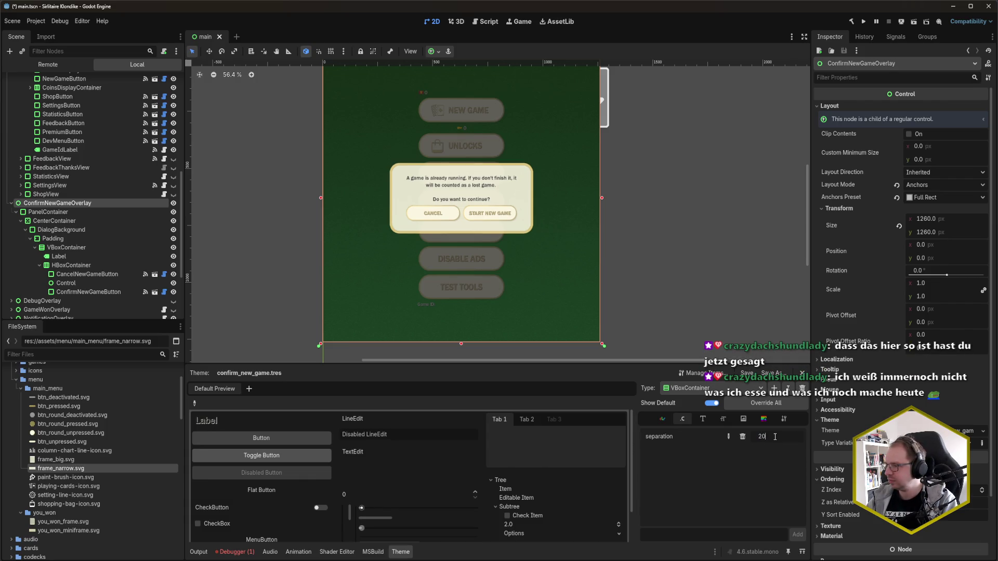
{"action": "key", "text": "Return"}
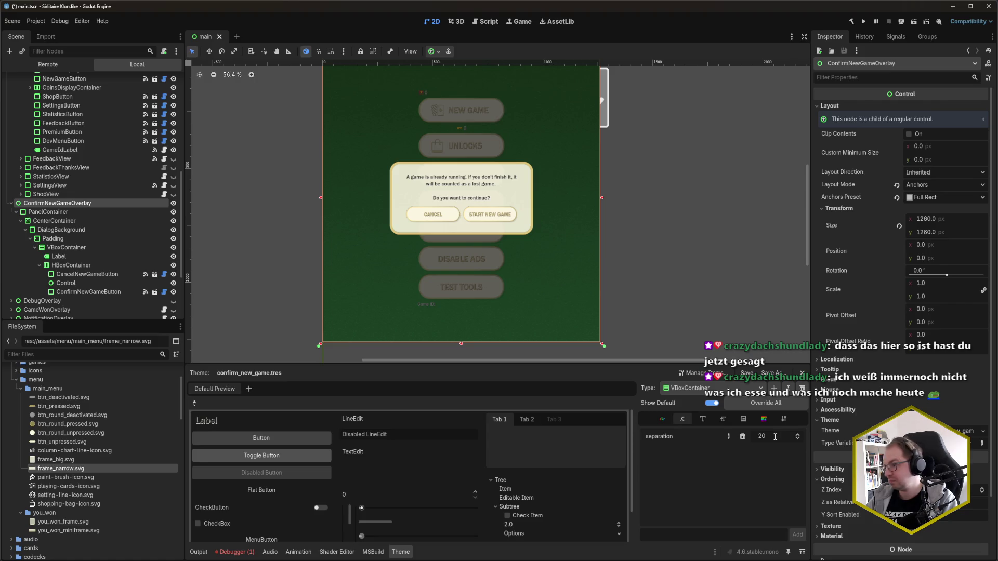
{"action": "double_click", "coordinate": [774, 437]}
{"action": "type", "text": "40"}
{"action": "key", "text": "Return"}
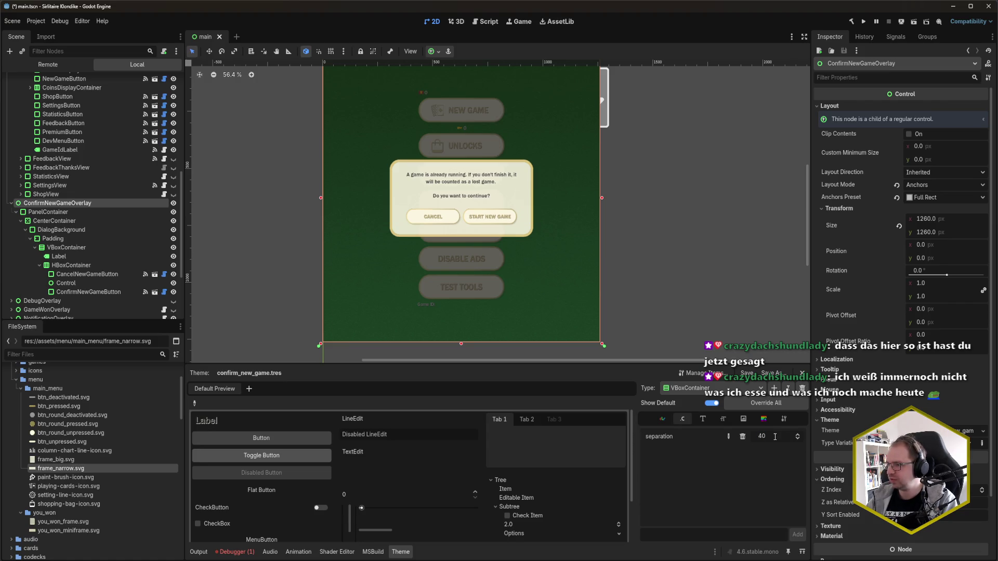
{"action": "double_click", "coordinate": [774, 437]}
{"action": "type", "text": "30"}
{"action": "key", "text": "Return"}
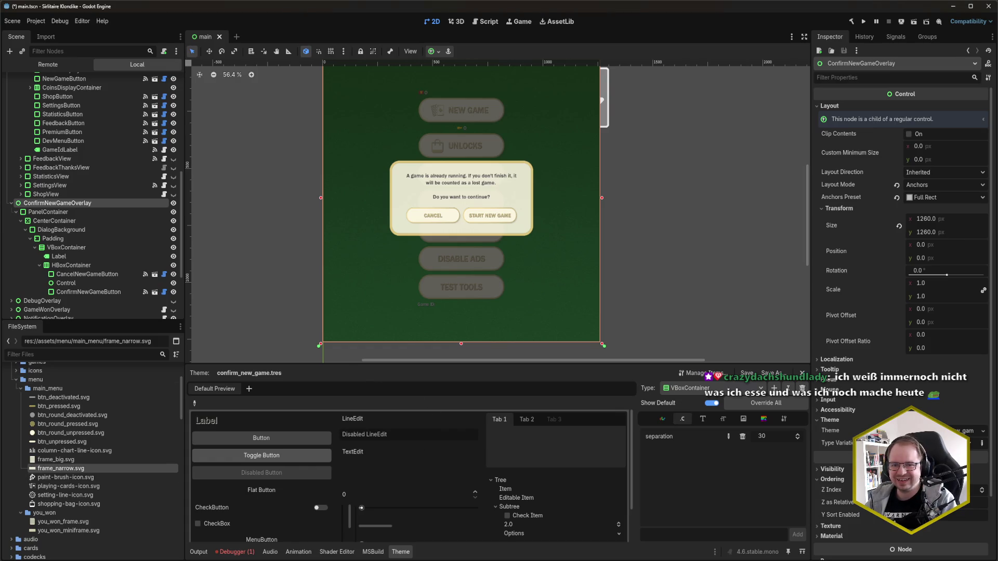
{"action": "key", "text": "alt+Tab"}
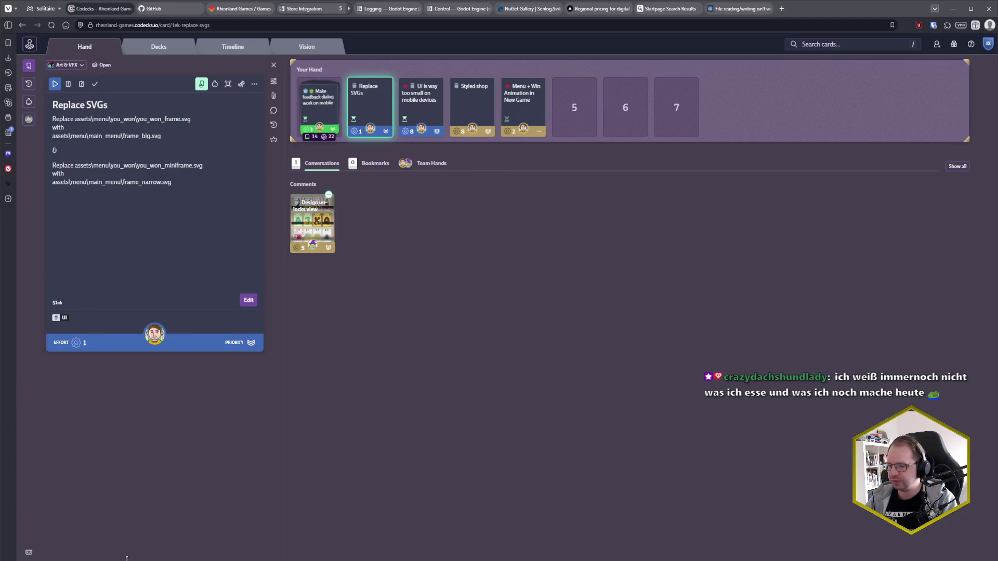
{"action": "key", "text": "alt+Tab"}
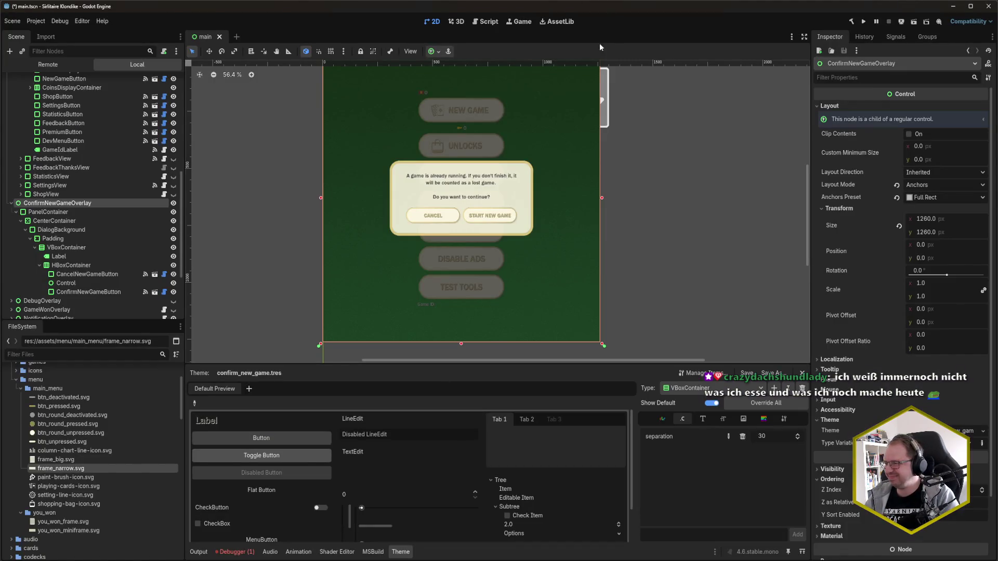
- Save the main scene and turn off ConfirmNewGameOverlay's visibility in the Scene dock
{"action": "key", "text": "ctrl+s"}
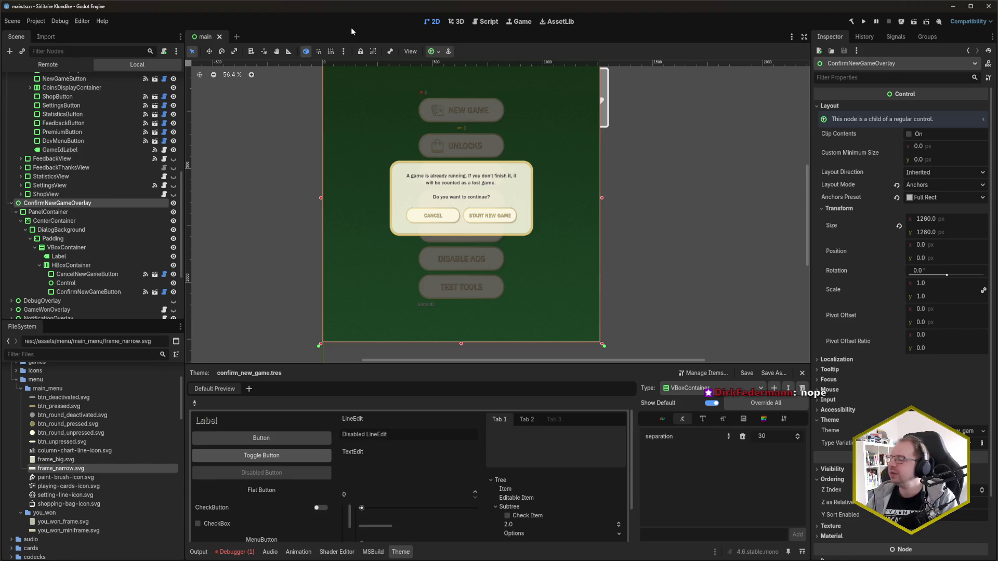
{"action": "key", "text": "ctrl+s"}
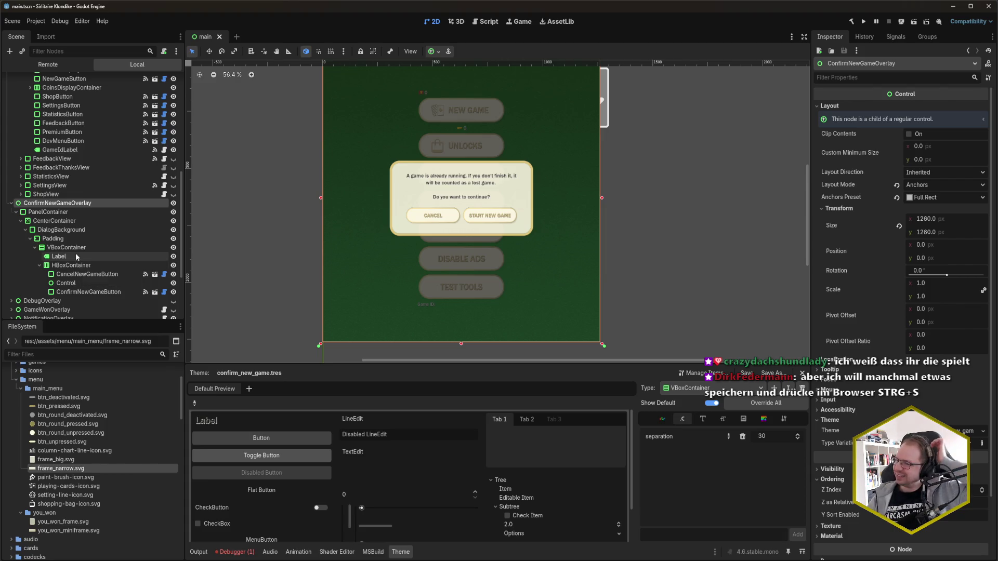
{"action": "scroll", "coordinate": [76, 254], "scroll_direction": "up", "scroll_amount": 2}
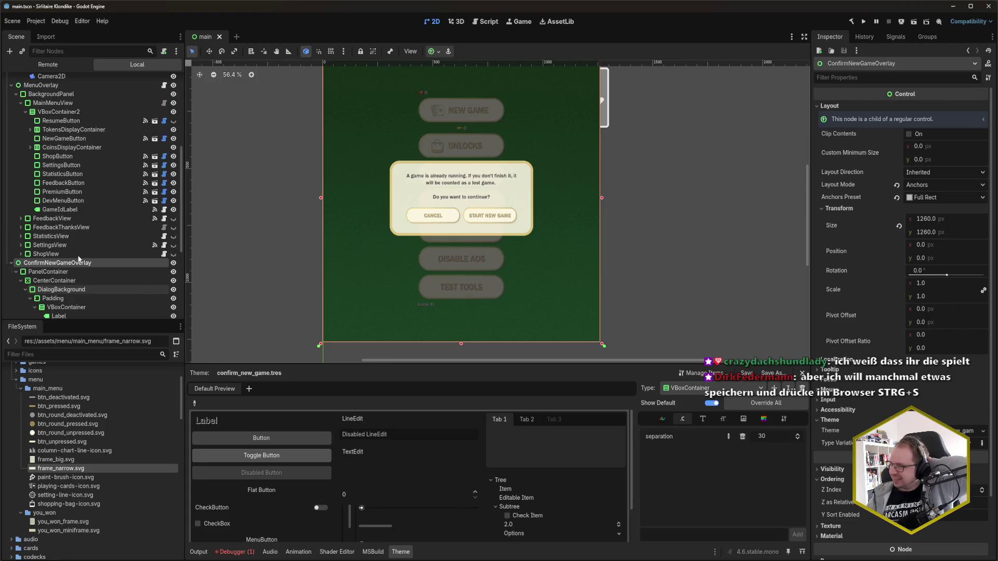
{"action": "scroll", "coordinate": [32, 238], "scroll_direction": "down", "scroll_amount": 2}
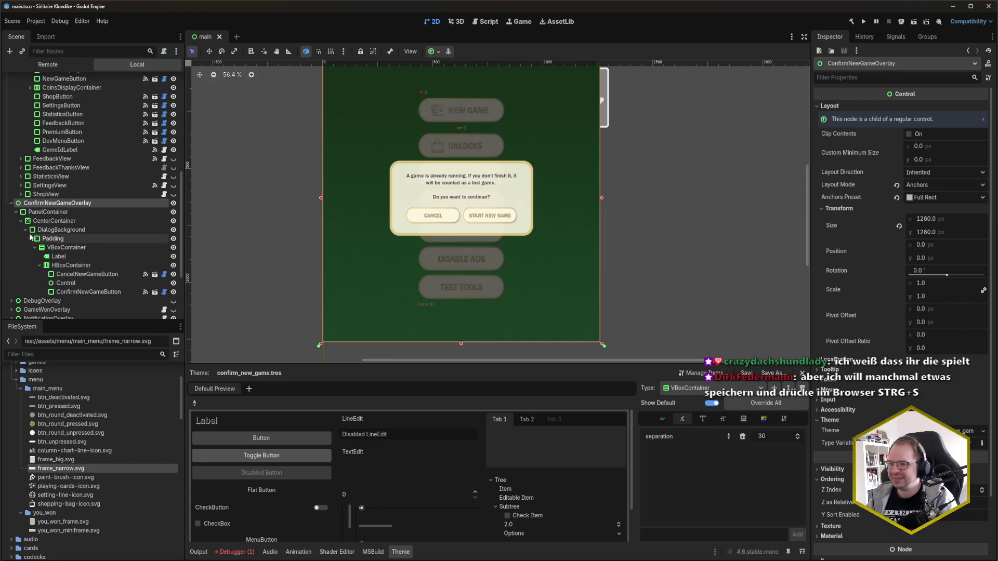
{"action": "left_click", "coordinate": [174, 203]}
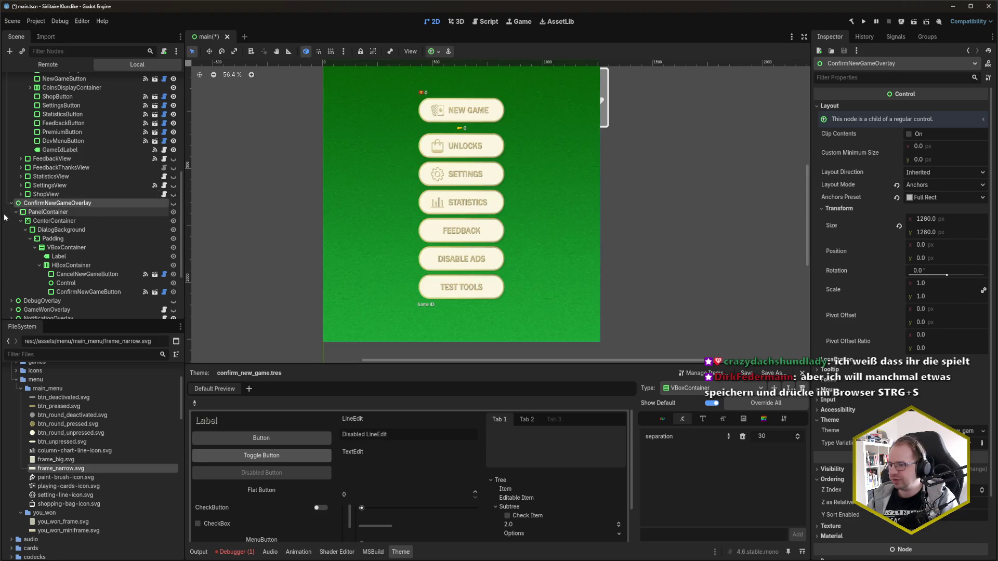
- Show GameWonOverlay and hide MenuOverlay to reveal the card table
{"action": "left_click", "coordinate": [12, 204]}
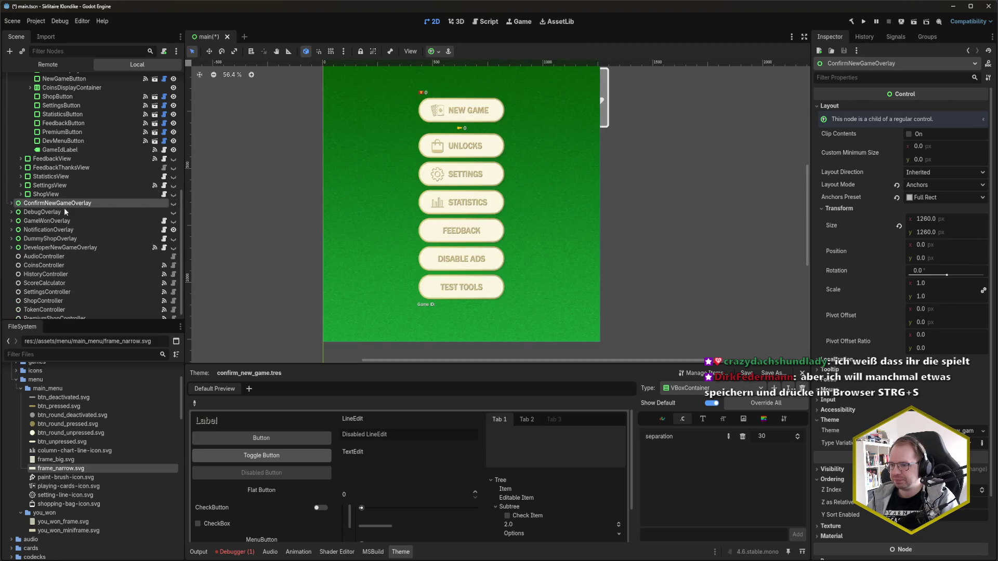
{"action": "left_click", "coordinate": [173, 221]}
{"action": "scroll", "coordinate": [109, 239], "scroll_direction": "up", "scroll_amount": 2}
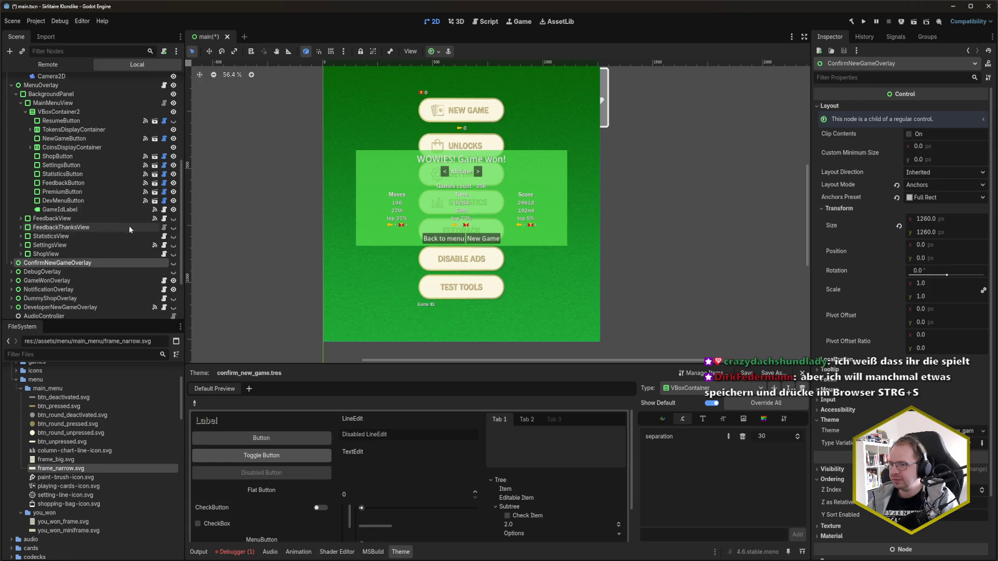
{"action": "scroll", "coordinate": [129, 229], "scroll_direction": "up", "scroll_amount": 1}
{"action": "left_click", "coordinate": [173, 115]}
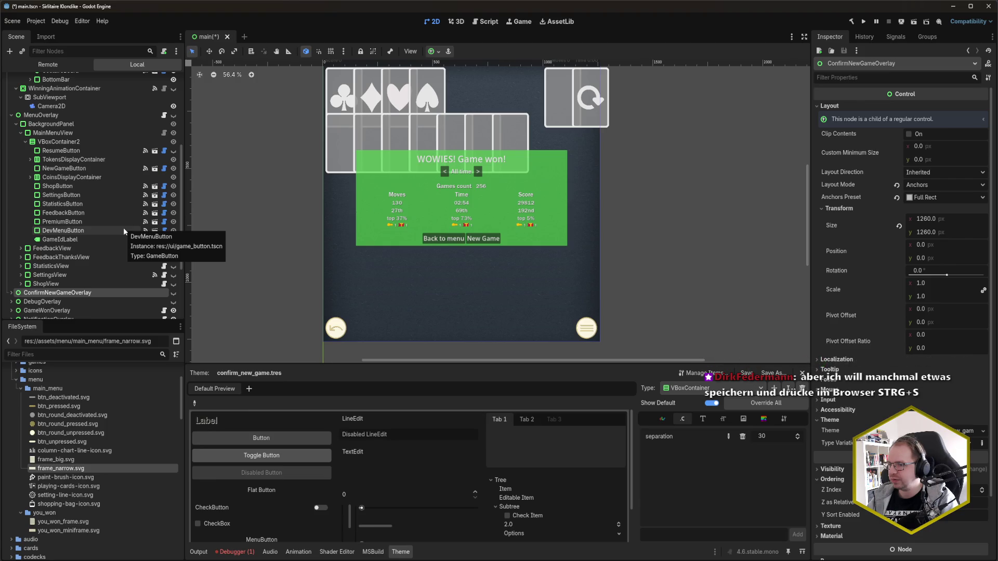
- Select GameWonOverlay's GameWonOverlayBackground child and delete it
{"action": "scroll", "coordinate": [123, 227], "scroll_direction": "down", "scroll_amount": 3}
{"action": "left_click", "coordinate": [12, 223]}
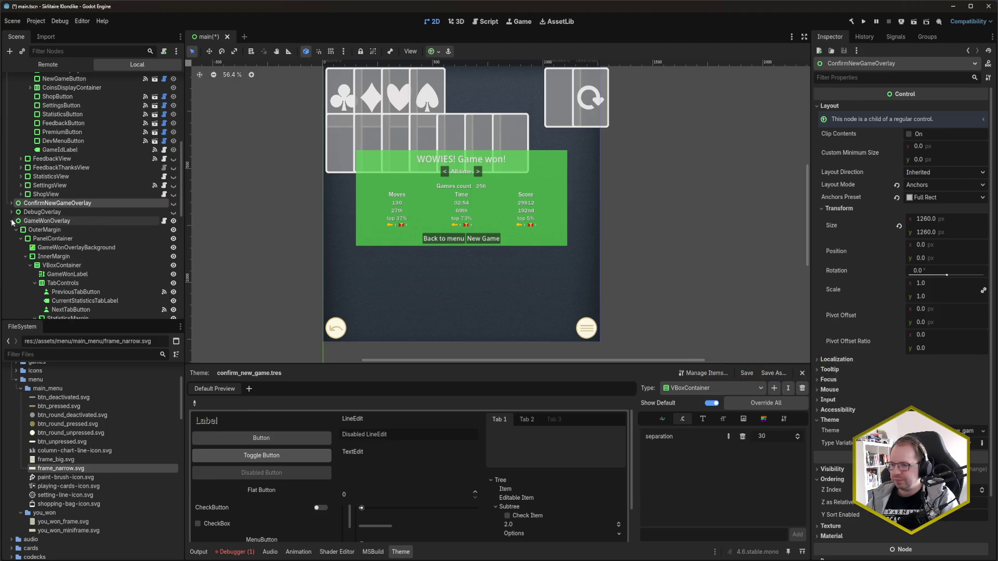
{"action": "scroll", "coordinate": [118, 210], "scroll_direction": "down", "scroll_amount": 1}
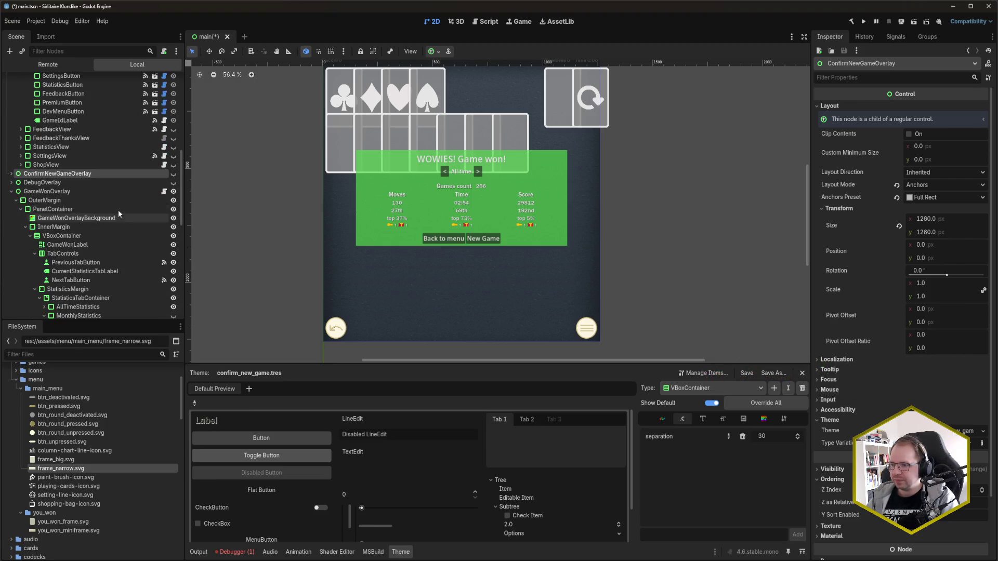
{"action": "left_click", "coordinate": [92, 219]}
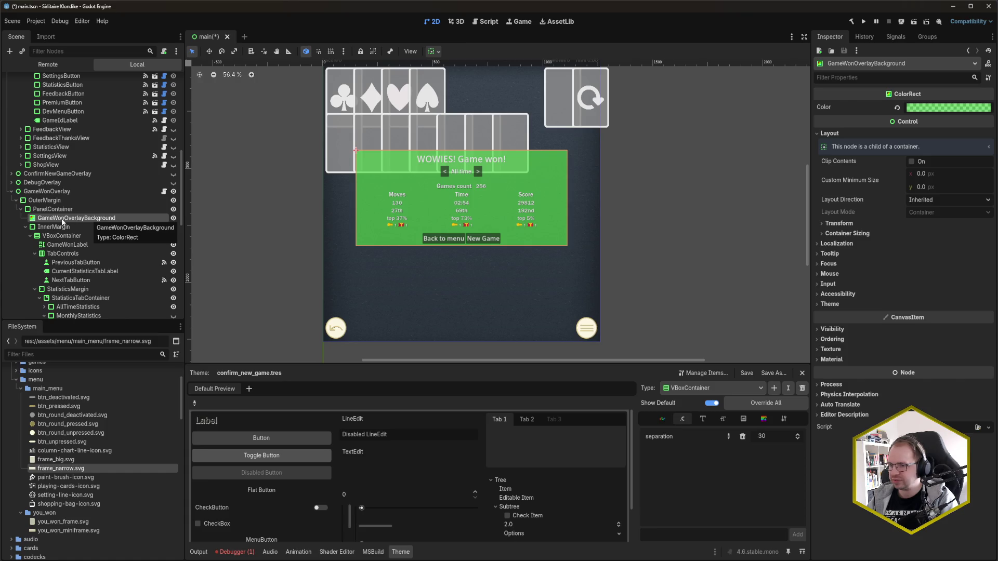
{"action": "scroll", "coordinate": [92, 211], "scroll_direction": "down", "scroll_amount": 1}
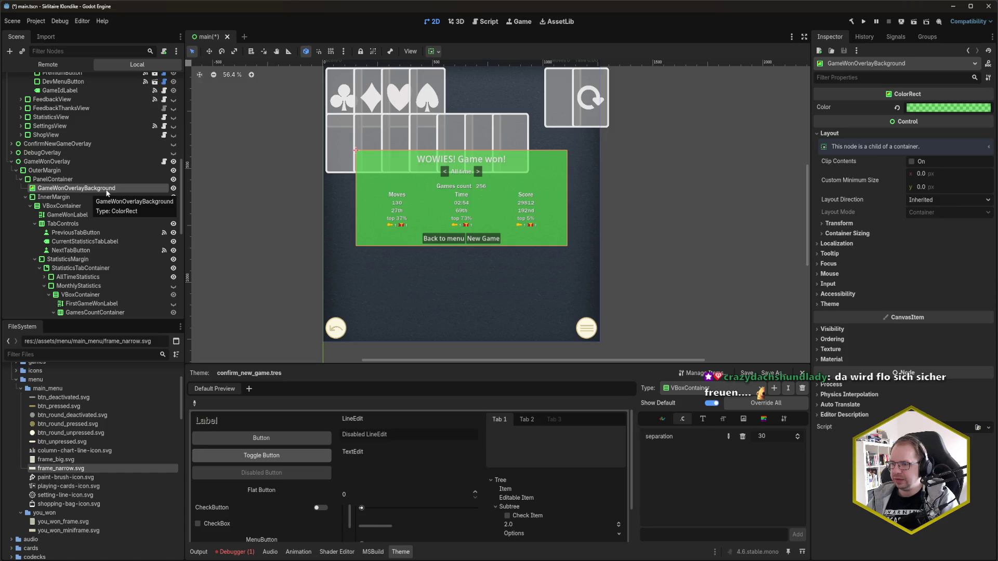
{"action": "key", "text": "Delete"}
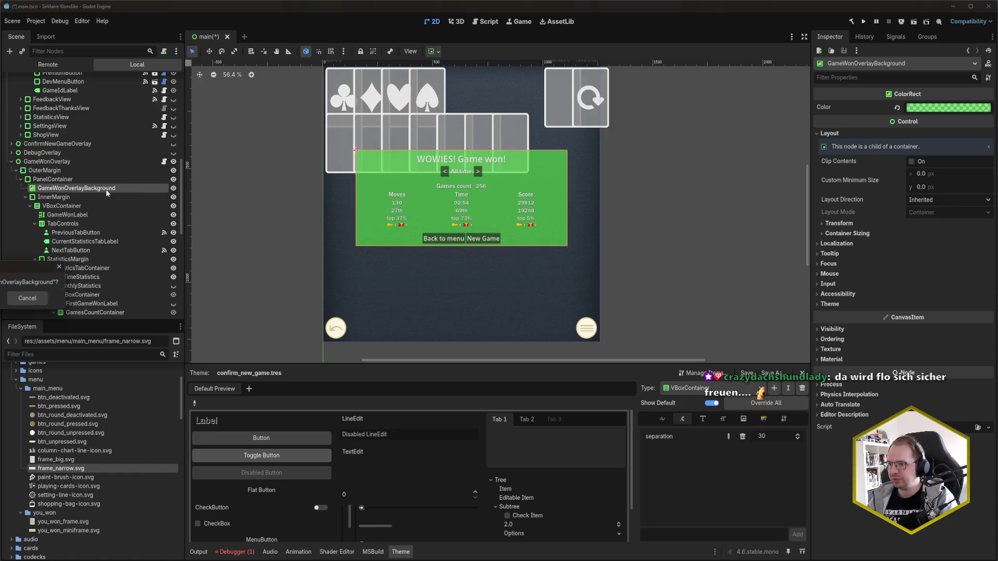
- Confirm deleting GameWonOverlayBackground and rename the PanelContainer to 'Background'
{"action": "key", "text": "Return"}
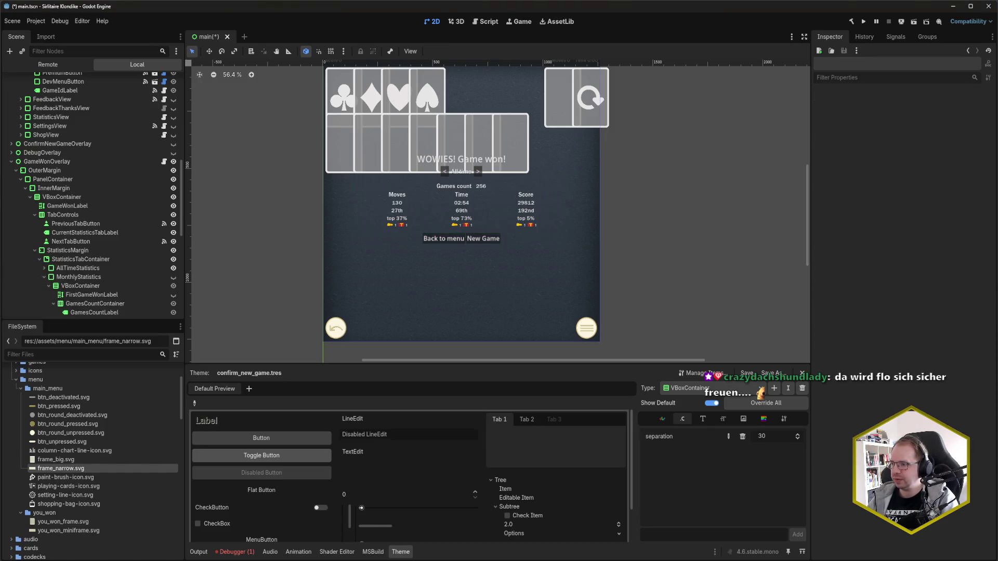
{"action": "left_click", "coordinate": [72, 182]}
{"action": "double_click", "coordinate": [73, 180]}
{"action": "type", "text": "Background"}
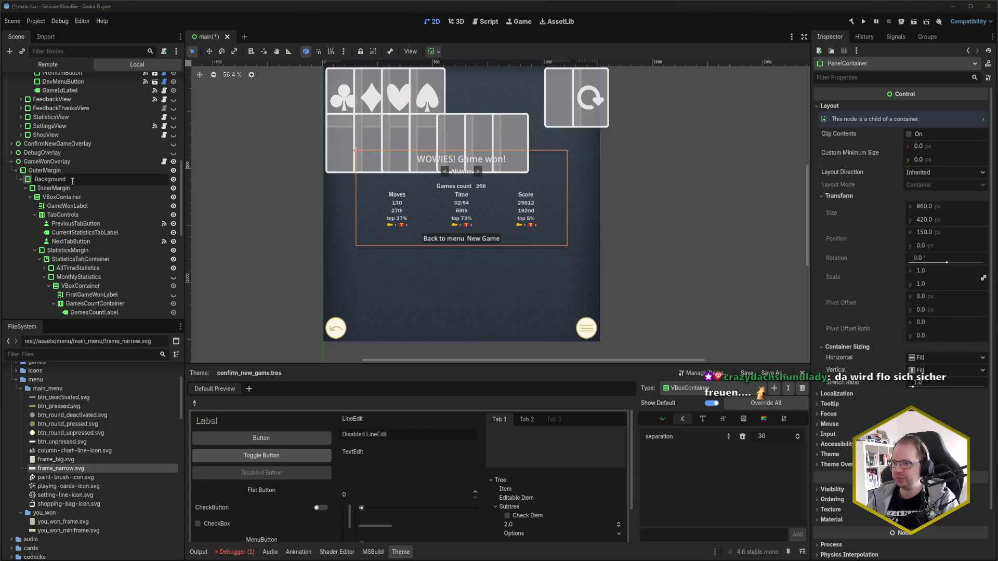
{"action": "scroll", "coordinate": [73, 182], "scroll_direction": "up", "scroll_amount": 1}
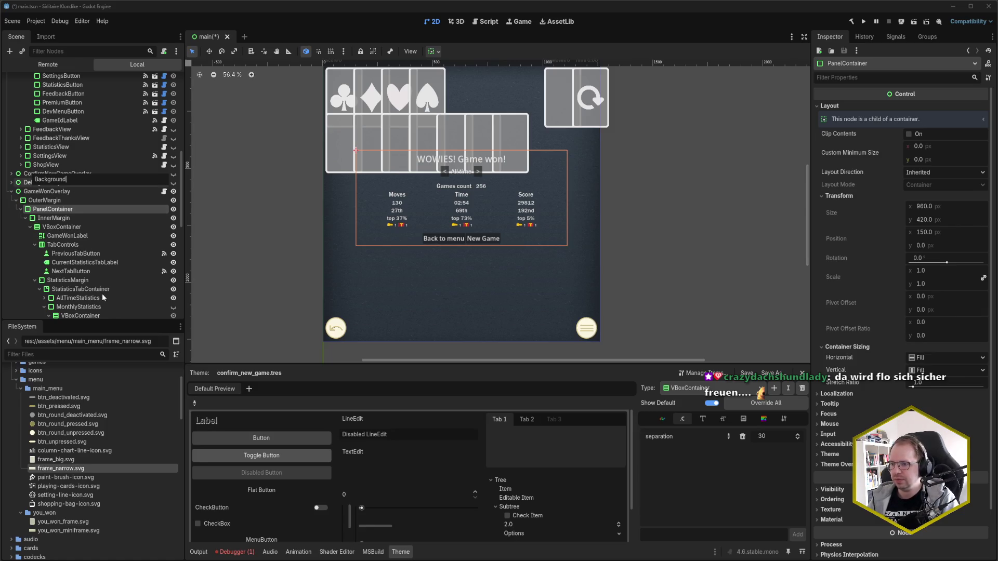
{"action": "key", "text": "Return"}
- Rename the Background node to 'DialogBackground', then inspect the confirm dialog's background style
{"action": "left_click", "coordinate": [10, 175]}
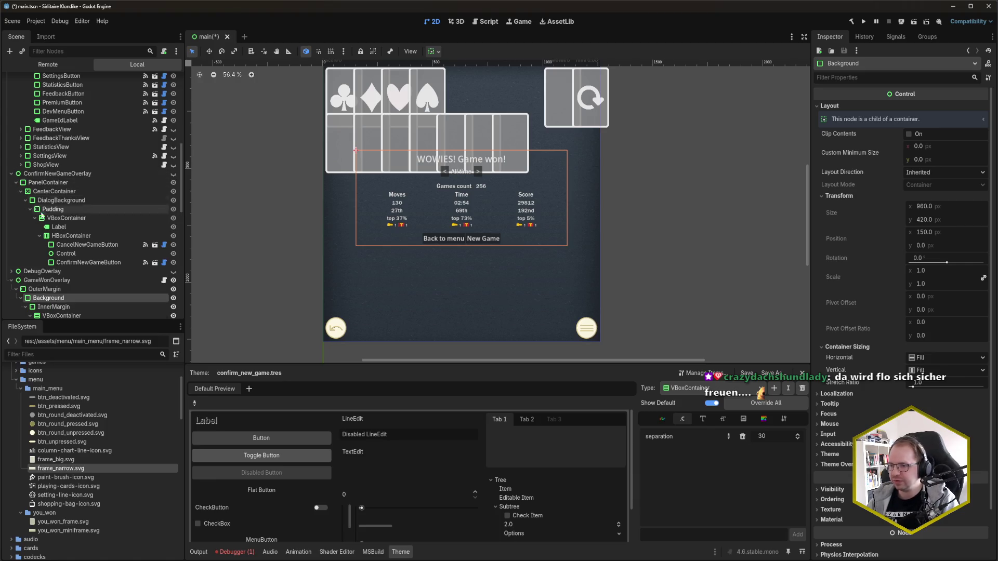
{"action": "scroll", "coordinate": [89, 212], "scroll_direction": "down", "scroll_amount": 1}
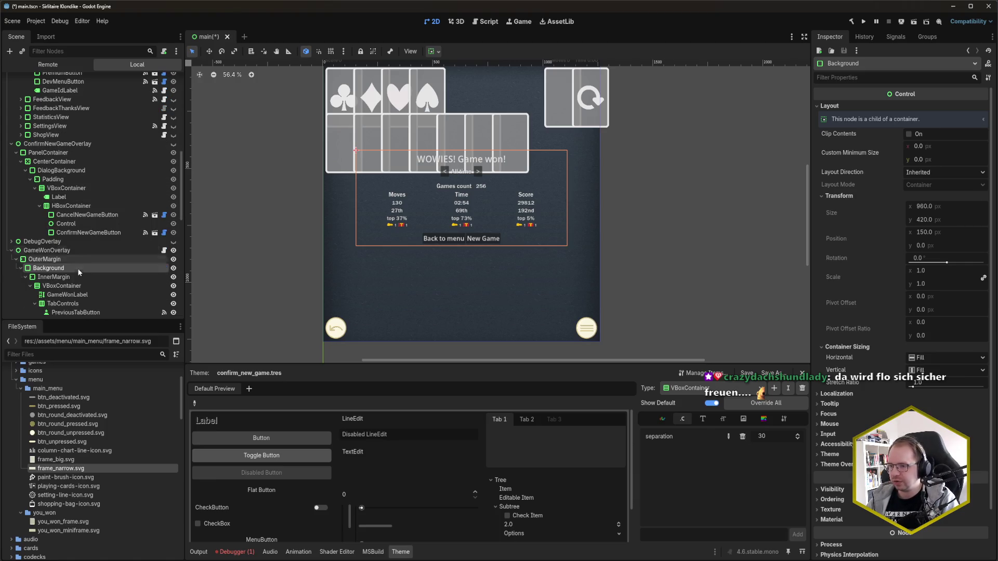
{"action": "left_click", "coordinate": [77, 270]}
{"action": "type", "text": "Dialog"}
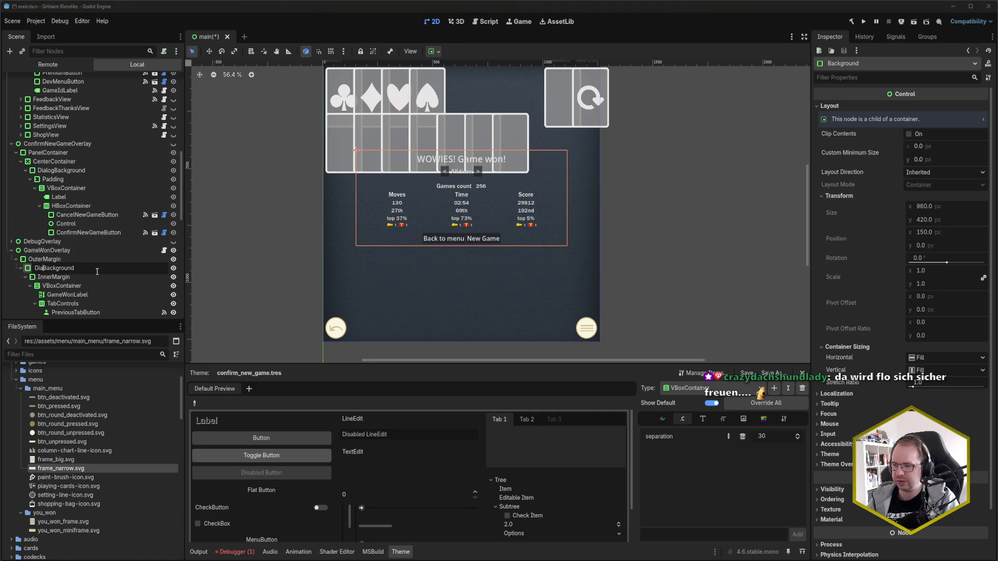
{"action": "key", "text": "Return"}
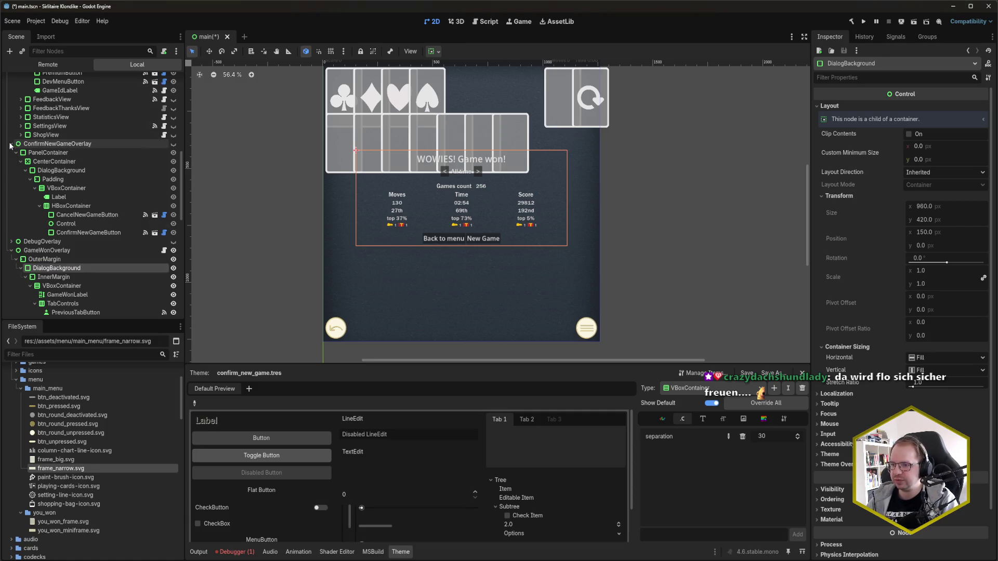
{"action": "left_click", "coordinate": [11, 143]}
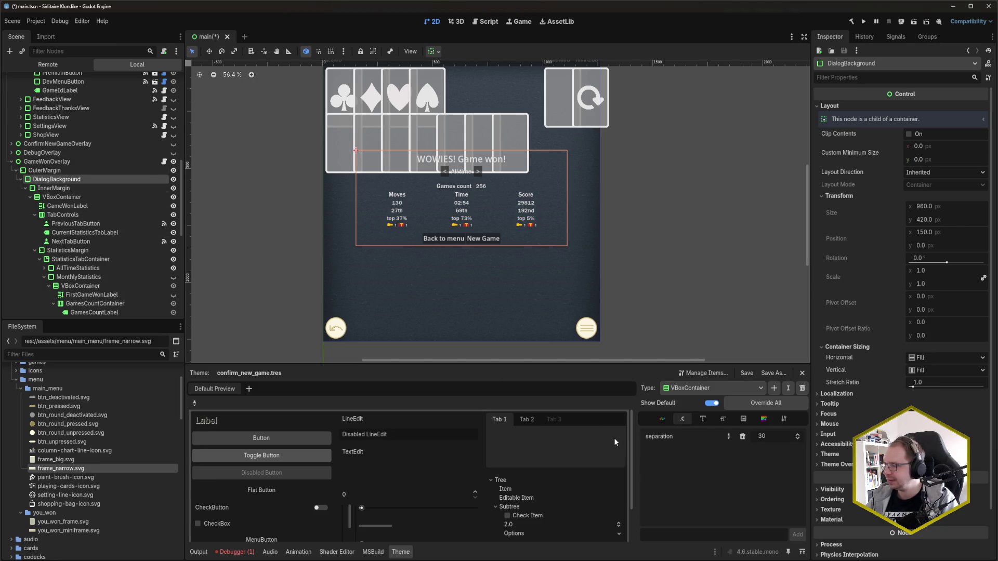
{"action": "left_click", "coordinate": [352, 358]}
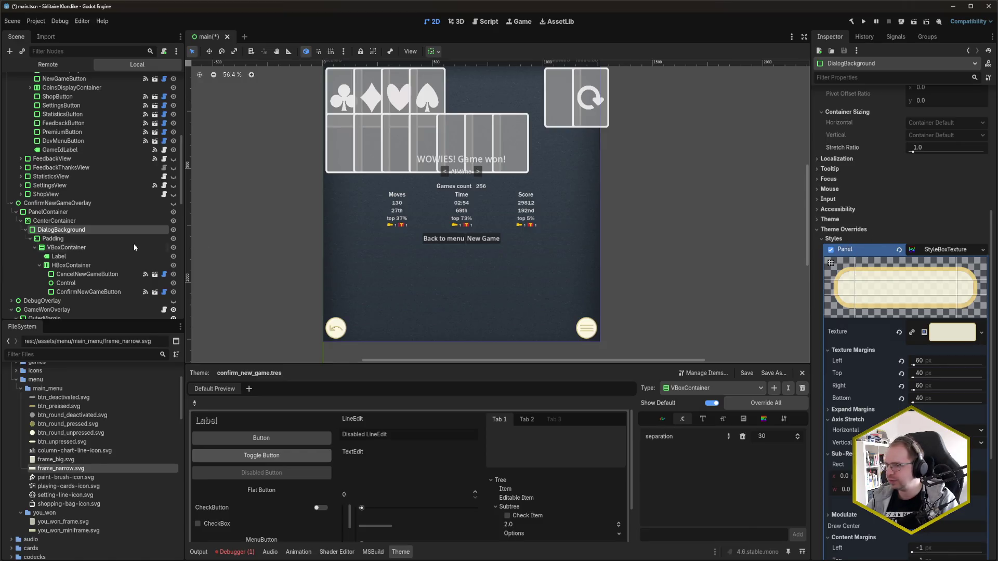
- Select the Game won overlay's DialogBackground and give its Panel style override a new StyleBoxTexture
{"action": "scroll", "coordinate": [78, 249], "scroll_direction": "down", "scroll_amount": 5}
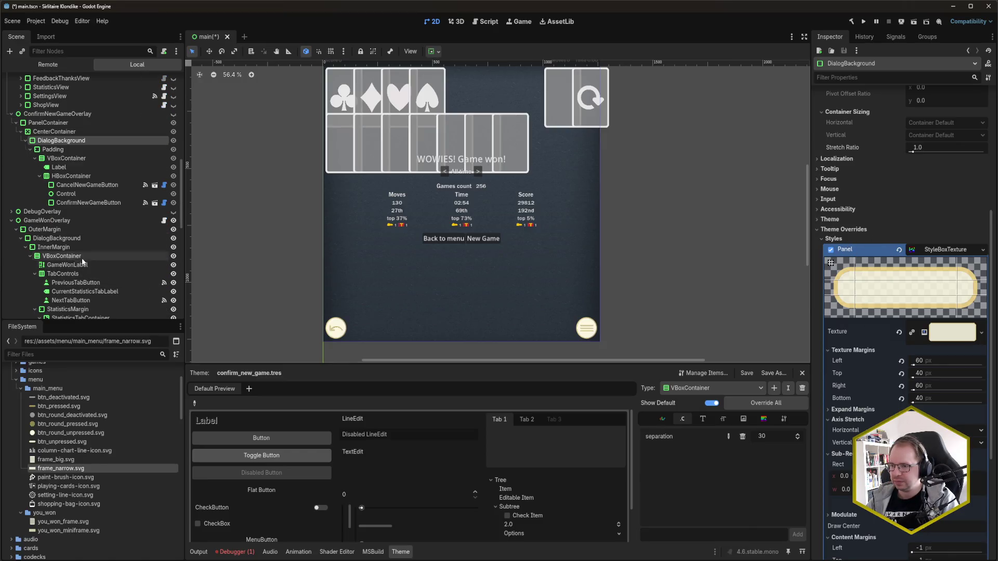
{"action": "scroll", "coordinate": [83, 266], "scroll_direction": "down", "scroll_amount": 2}
{"action": "left_click", "coordinate": [76, 208]}
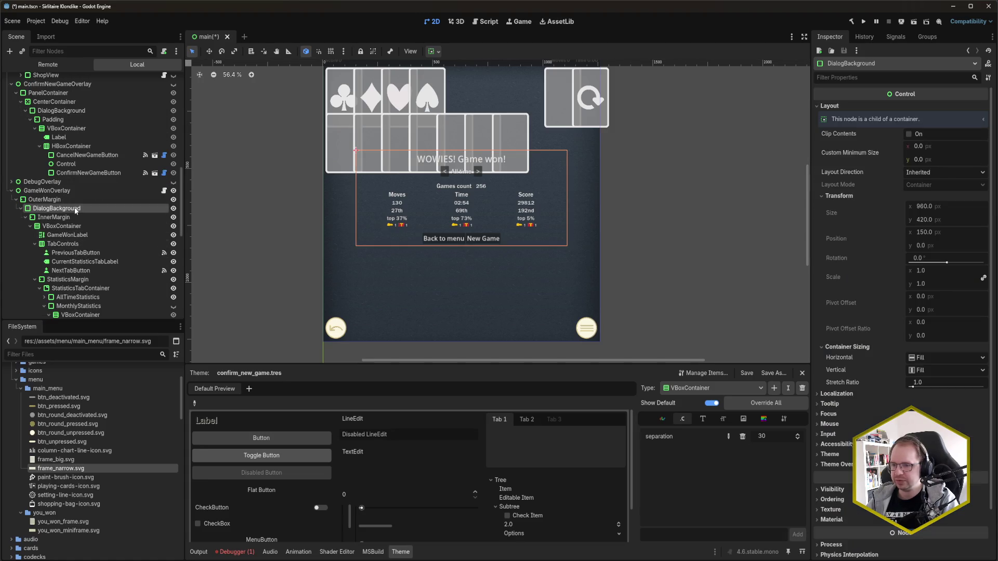
{"action": "scroll", "coordinate": [844, 410], "scroll_direction": "up", "scroll_amount": 3}
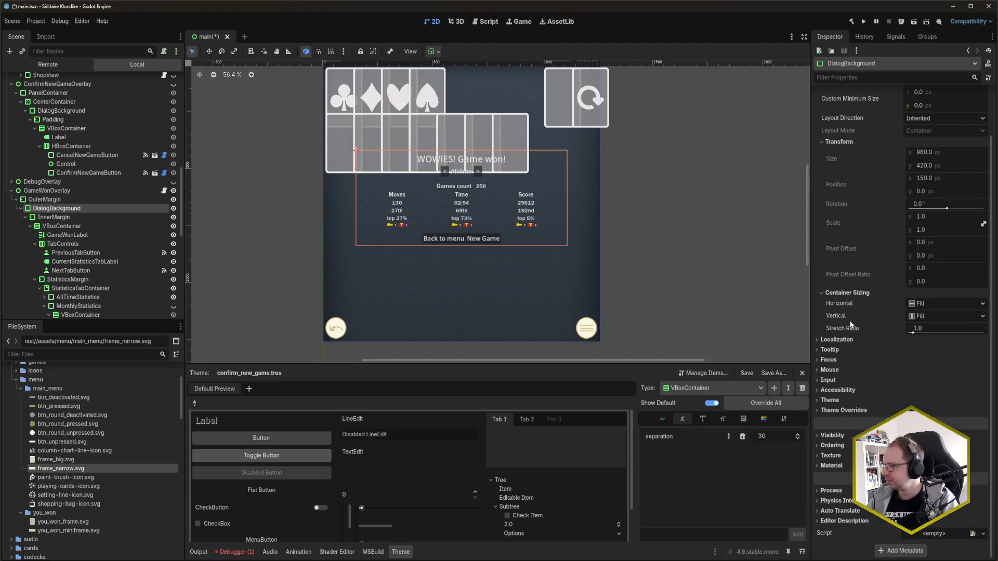
{"action": "scroll", "coordinate": [859, 367], "scroll_direction": "up", "scroll_amount": 2}
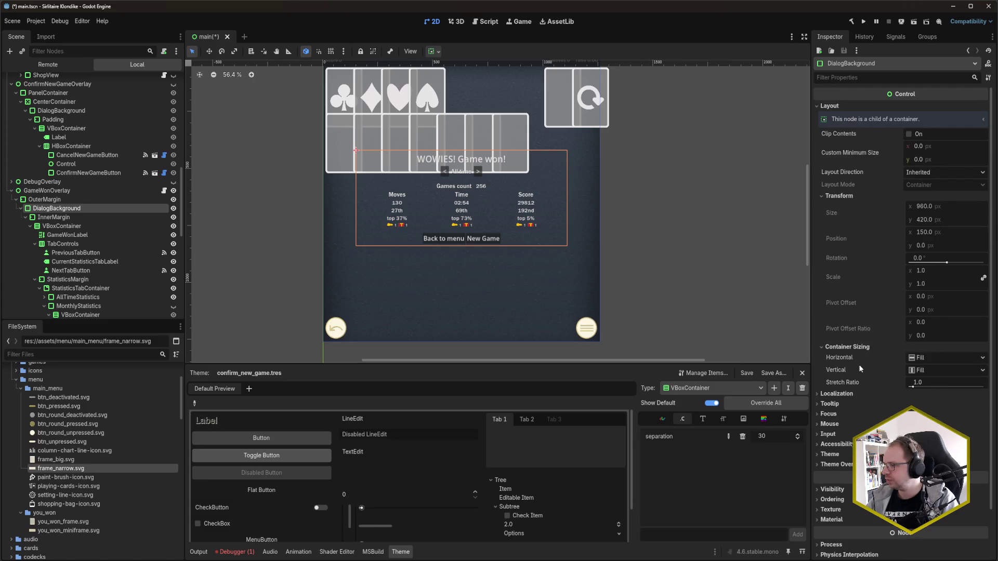
{"action": "scroll", "coordinate": [859, 364], "scroll_direction": "down", "scroll_amount": 2}
{"action": "left_click", "coordinate": [843, 410]}
{"action": "left_click", "coordinate": [853, 420]}
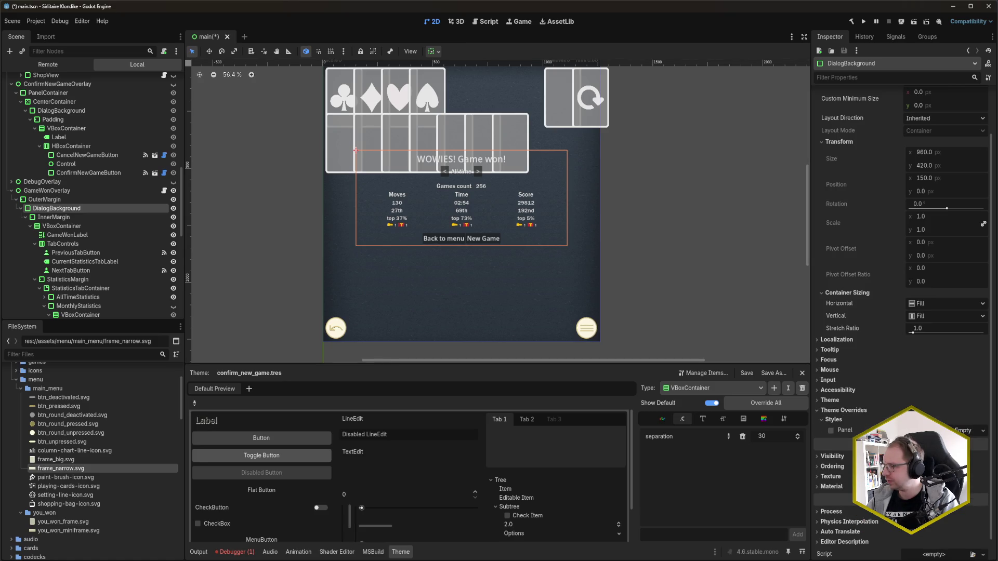
{"action": "left_click", "coordinate": [844, 430]}
{"action": "left_click", "coordinate": [982, 432]}
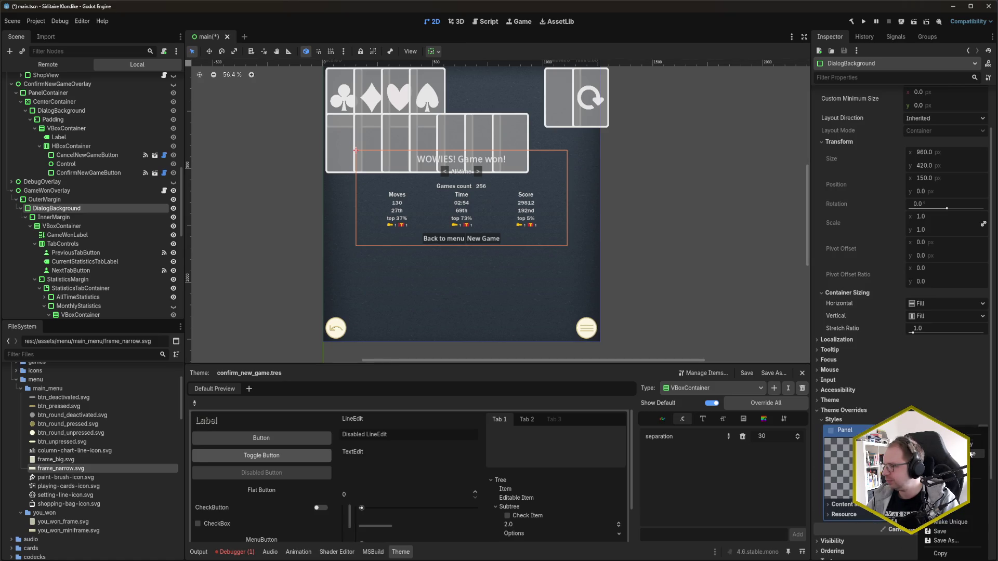
{"action": "left_click", "coordinate": [883, 386]}
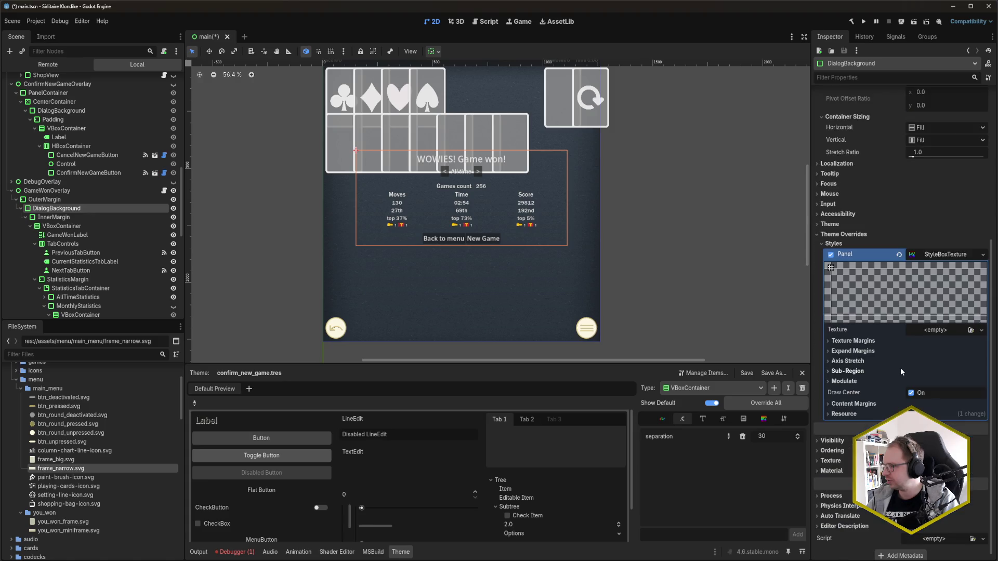
{"action": "left_click", "coordinate": [867, 340]}
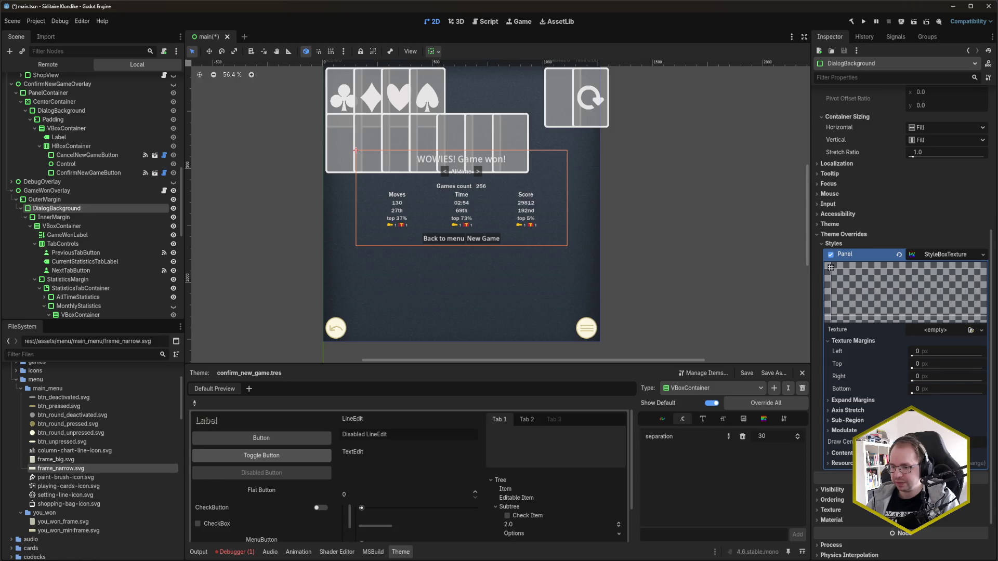
- Check off the Replace SVGs task card in Codecks and return to Godot
{"action": "mouse_move", "coordinate": [3, 528]}
{"action": "left_click", "coordinate": [47, 530]}
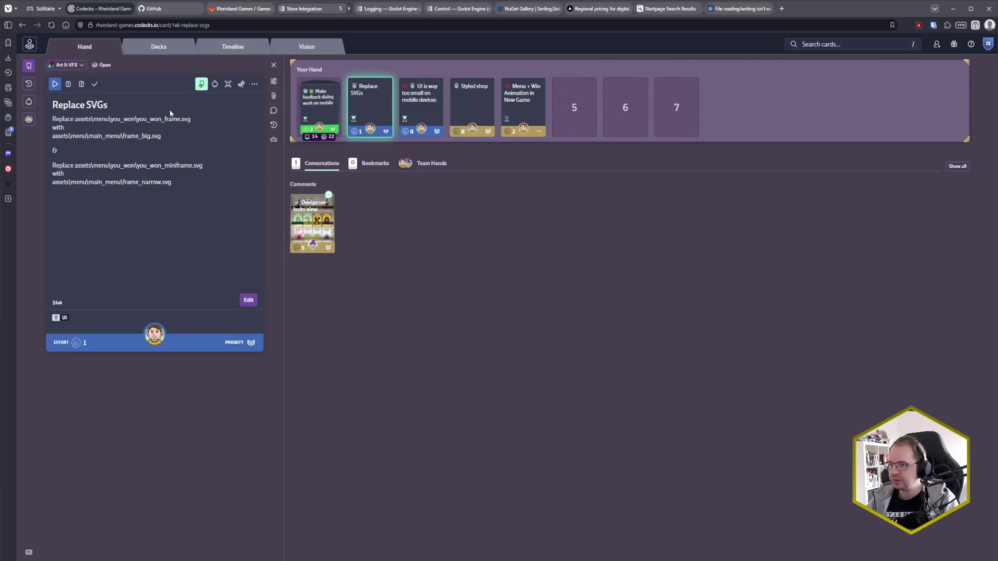
{"action": "key", "text": "alt+Tab"}
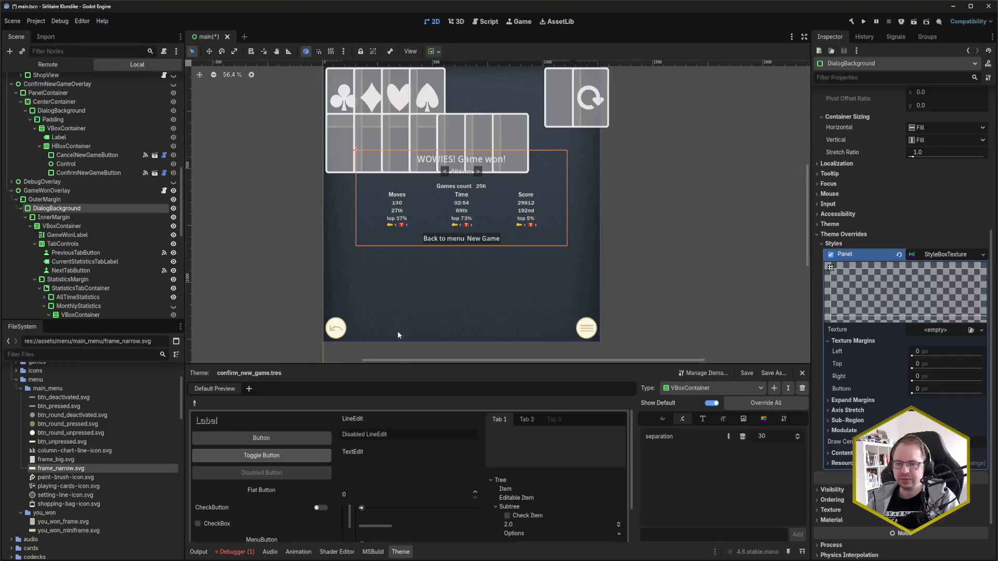
- Drop frame_big.svg into the Panel style's texture and reimport it as a DPITexture
{"action": "mouse_move", "coordinate": [55, 459]}
{"action": "left_mouse_down"}
{"action": "mouse_move", "coordinate": [535, 361]}
{"action": "mouse_move", "coordinate": [972, 332]}
{"action": "mouse_move", "coordinate": [956, 334]}
{"action": "left_mouse_up"}
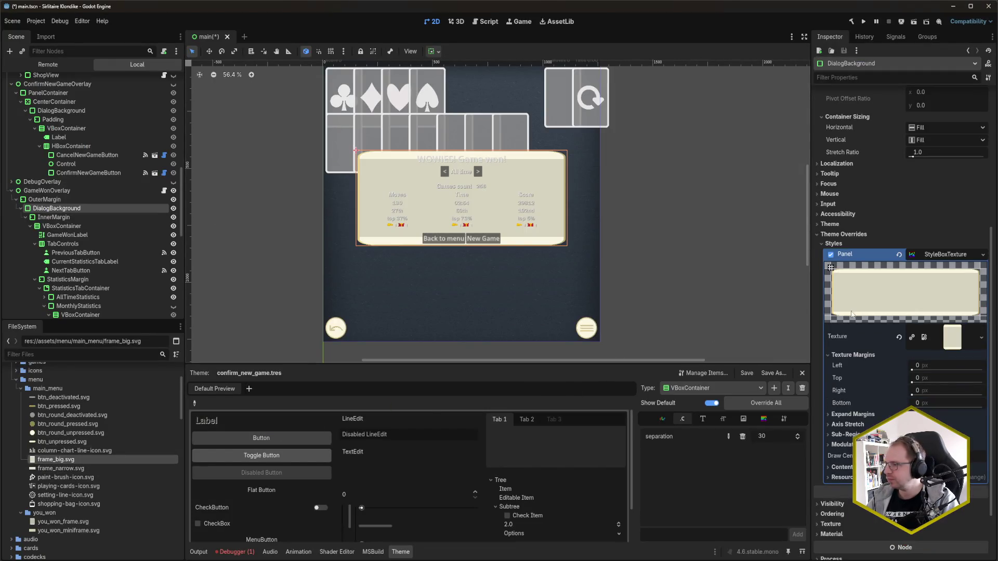
{"action": "left_click", "coordinate": [940, 369]}
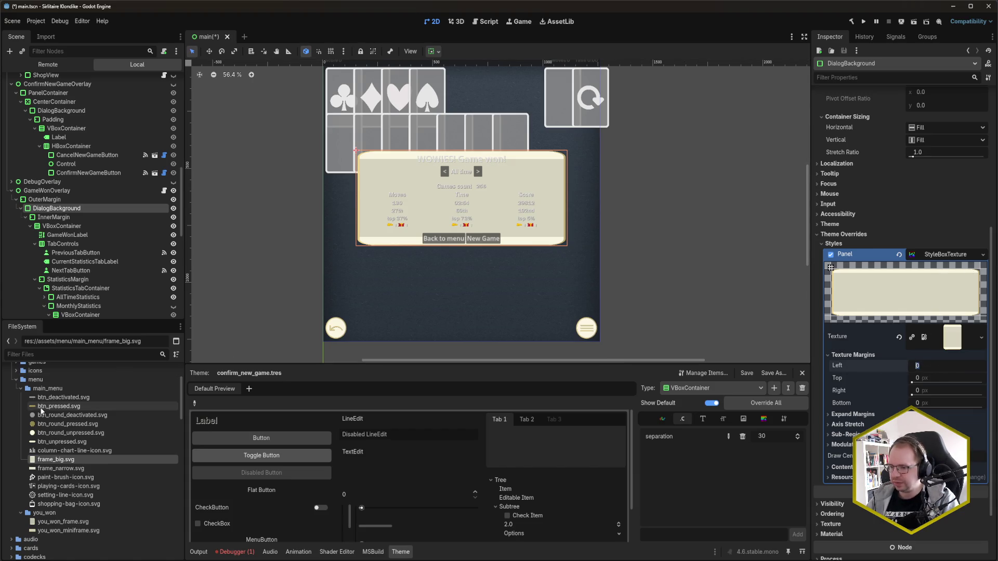
{"action": "left_click", "coordinate": [55, 459]}
{"action": "left_click", "coordinate": [51, 38]}
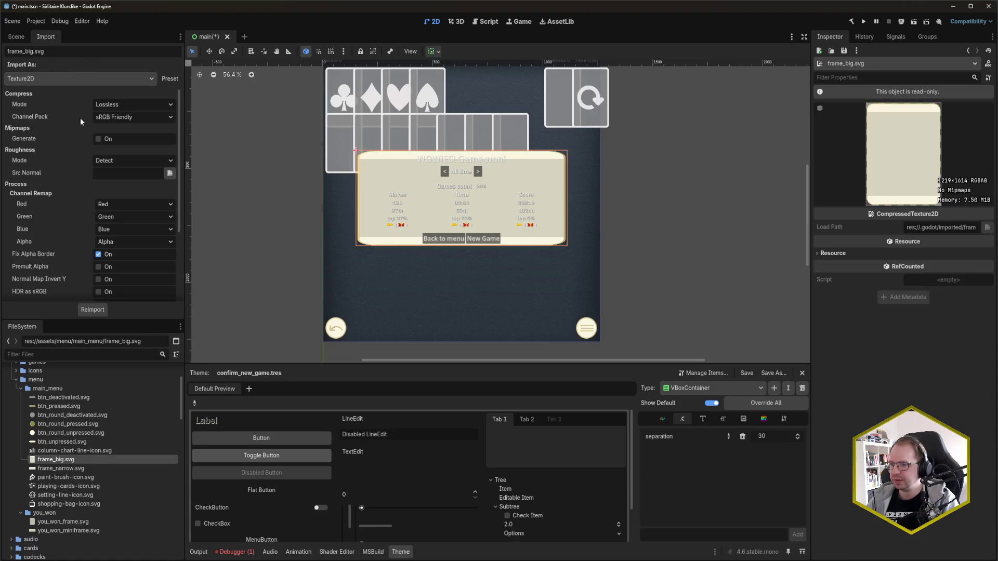
{"action": "left_click", "coordinate": [109, 78]}
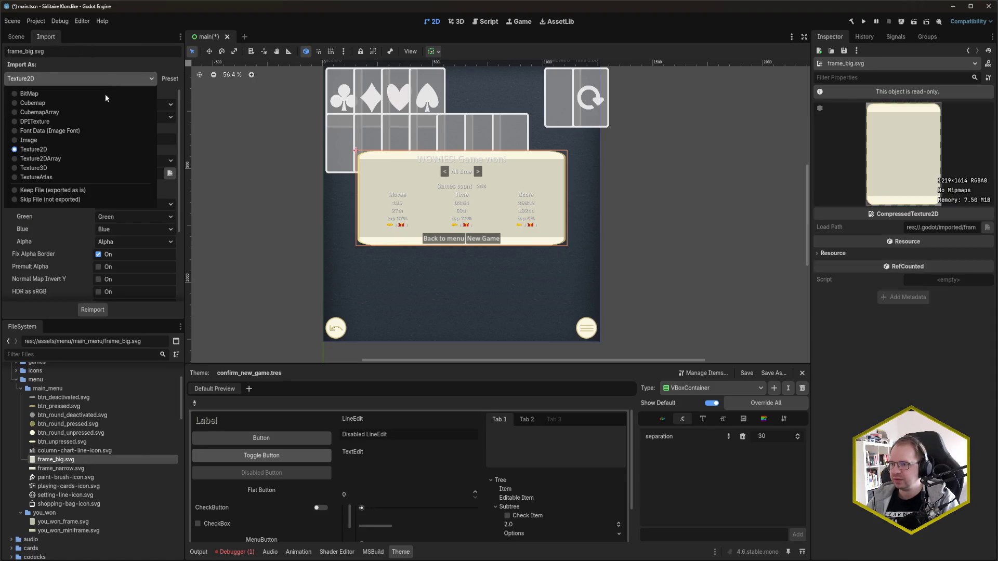
{"action": "left_click", "coordinate": [99, 121]}
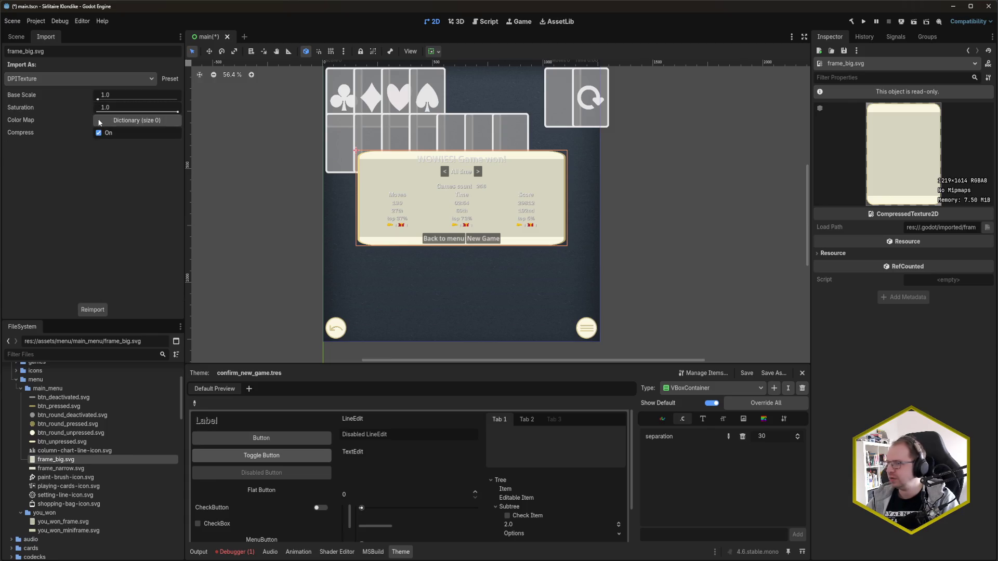
{"action": "left_click", "coordinate": [84, 310]}
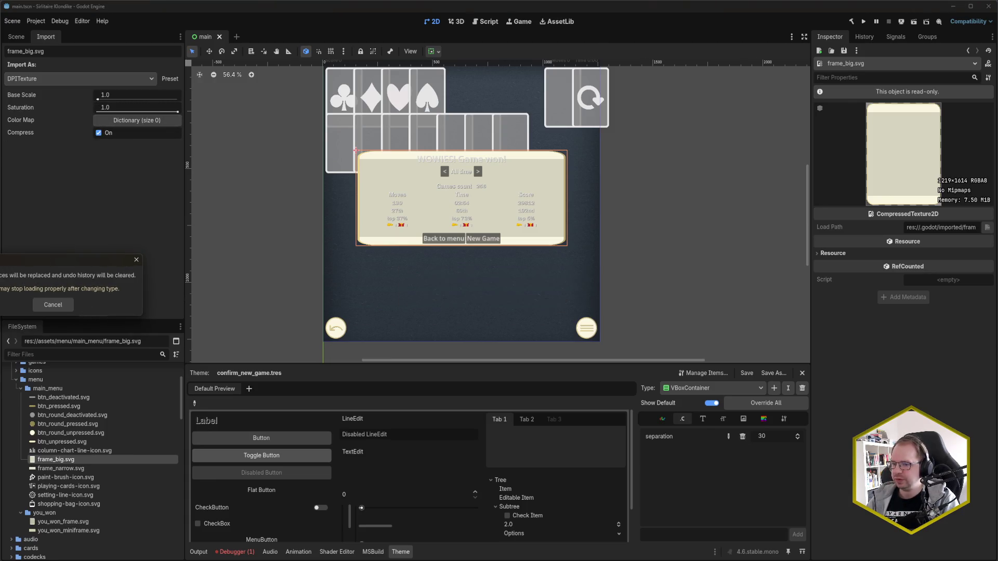
{"action": "key", "text": "Return"}
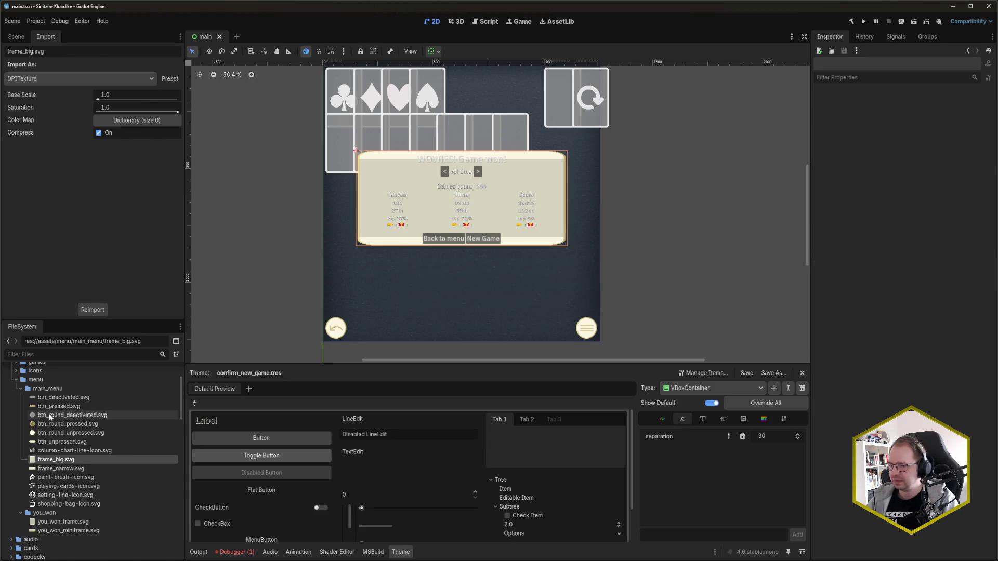
- Collapse the menu folder in the file list and go back to the Scene dock
{"action": "mouse_move", "coordinate": [76, 431]}
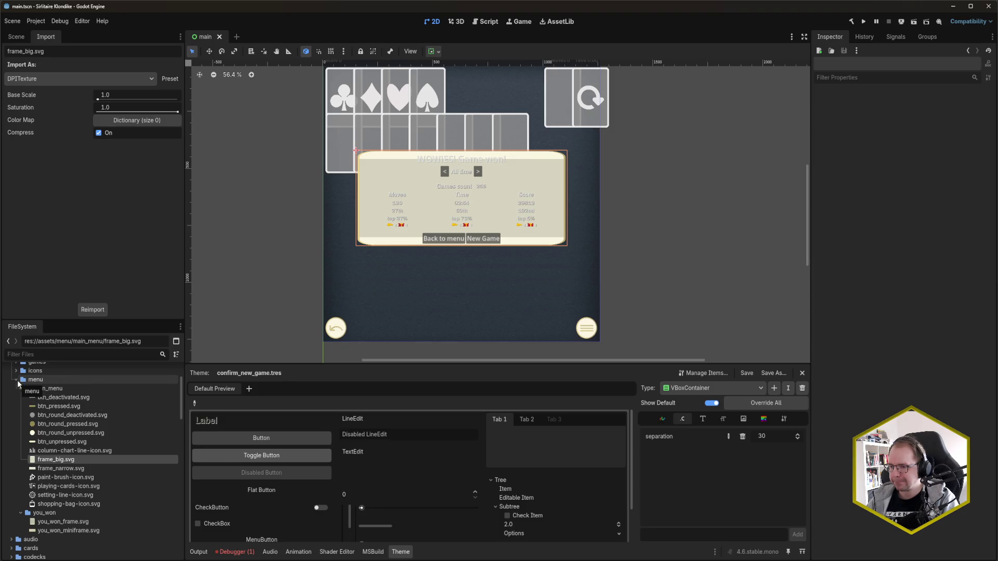
{"action": "left_click", "coordinate": [17, 380]}
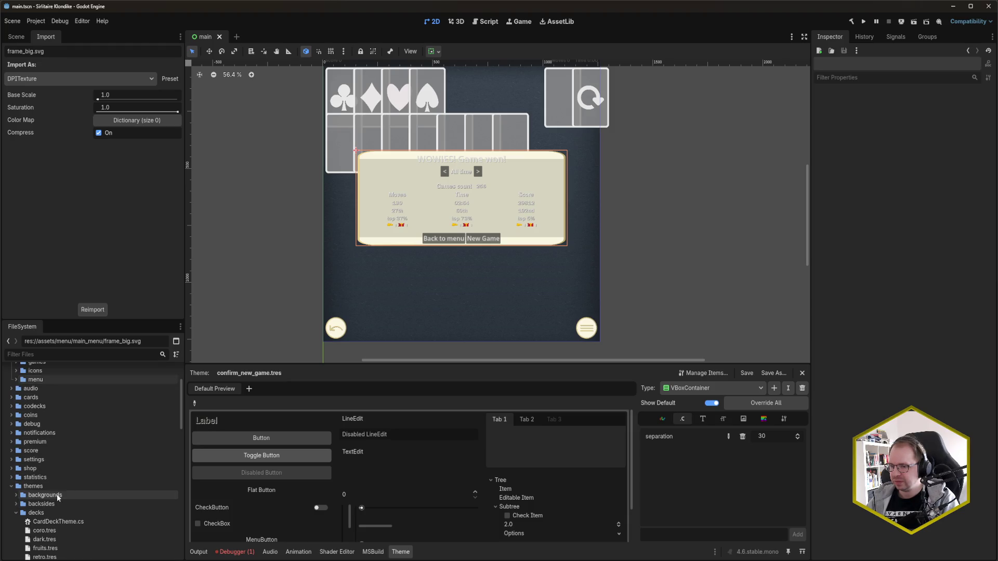
{"action": "scroll", "coordinate": [61, 484], "scroll_direction": "up", "scroll_amount": 1}
{"action": "left_click", "coordinate": [16, 36]}
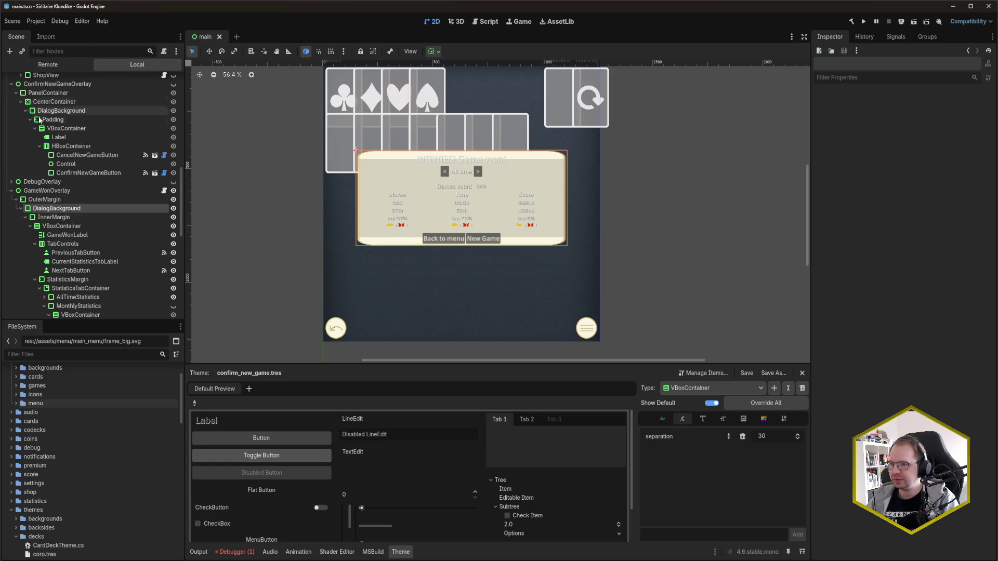
- Set the DialogBackground's left, top, right and bottom texture margins to 60 px
{"action": "left_click", "coordinate": [62, 208]}
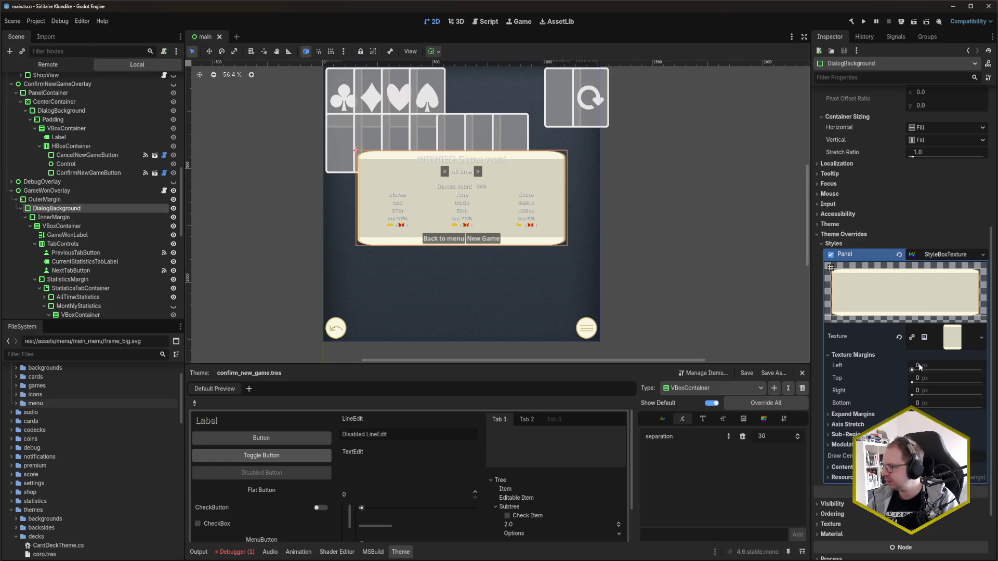
{"action": "left_click", "coordinate": [934, 368]}
{"action": "type", "text": "60"}
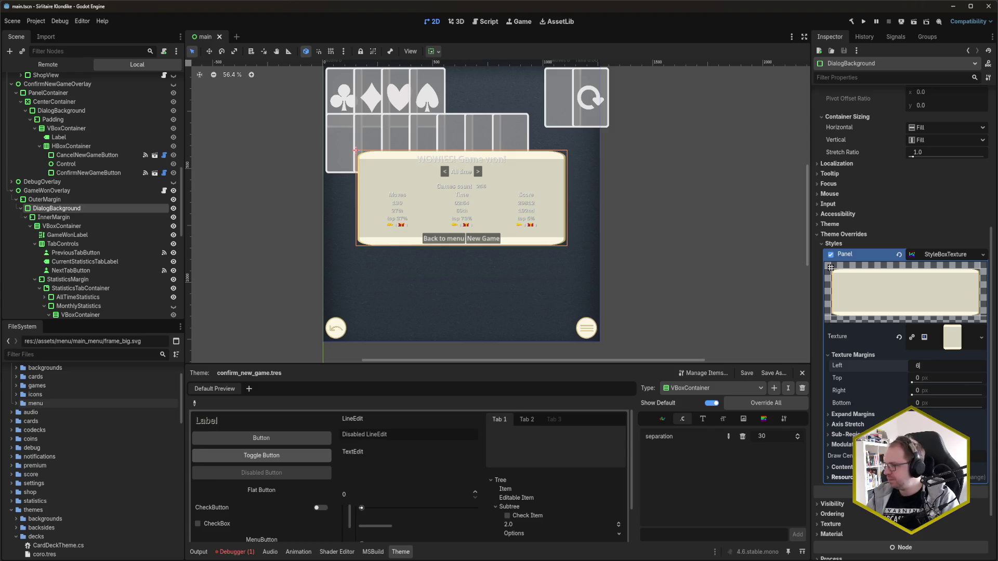
{"action": "key", "text": "Tab"}
{"action": "type", "text": "60"}
{"action": "key", "text": "Tab"}
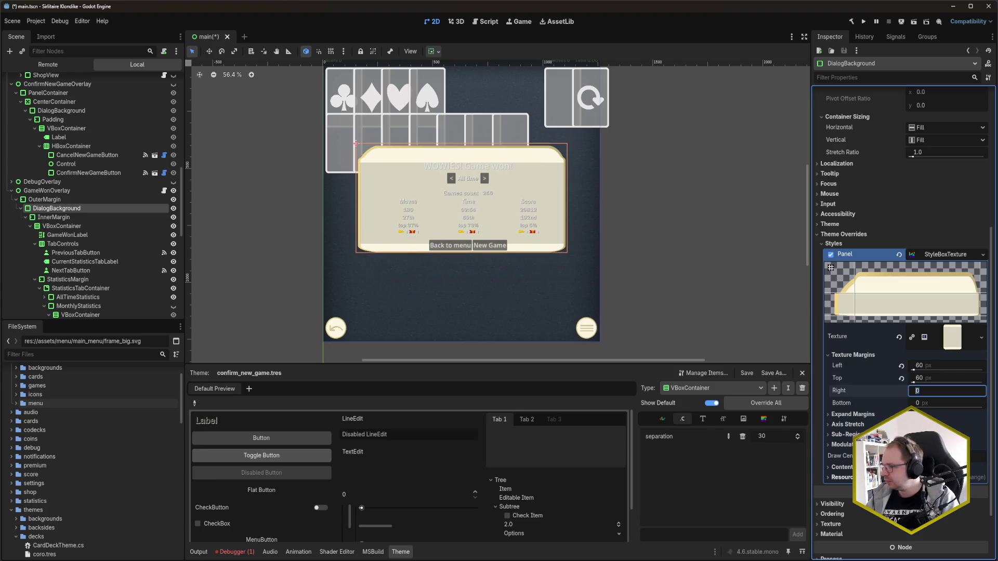
{"action": "type", "text": "60"}
{"action": "key", "text": "Tab"}
{"action": "type", "text": "60"}
{"action": "key", "text": "Return"}
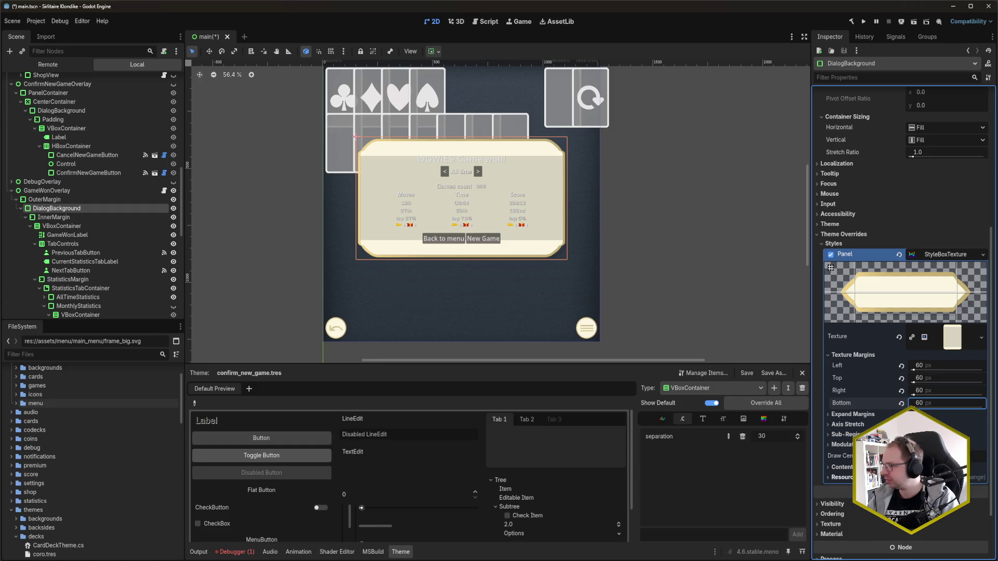
- Change all four texture margins from 60 px to 100 px
{"action": "left_click", "coordinate": [946, 365]}
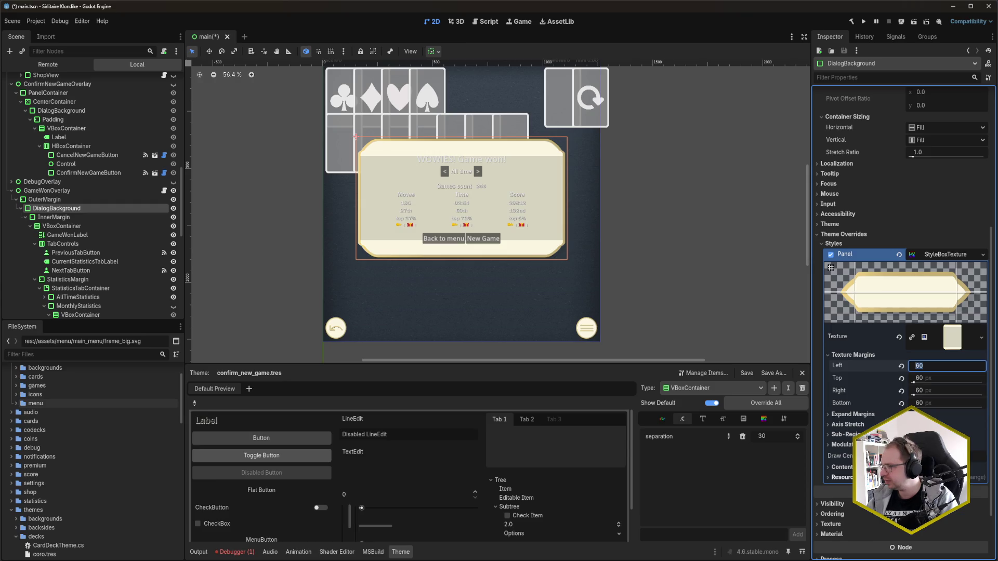
{"action": "type", "text": "100"}
{"action": "key", "text": "Tab"}
{"action": "key", "text": "Tab"}
{"action": "type", "text": "100"}
{"action": "key", "text": "Return"}
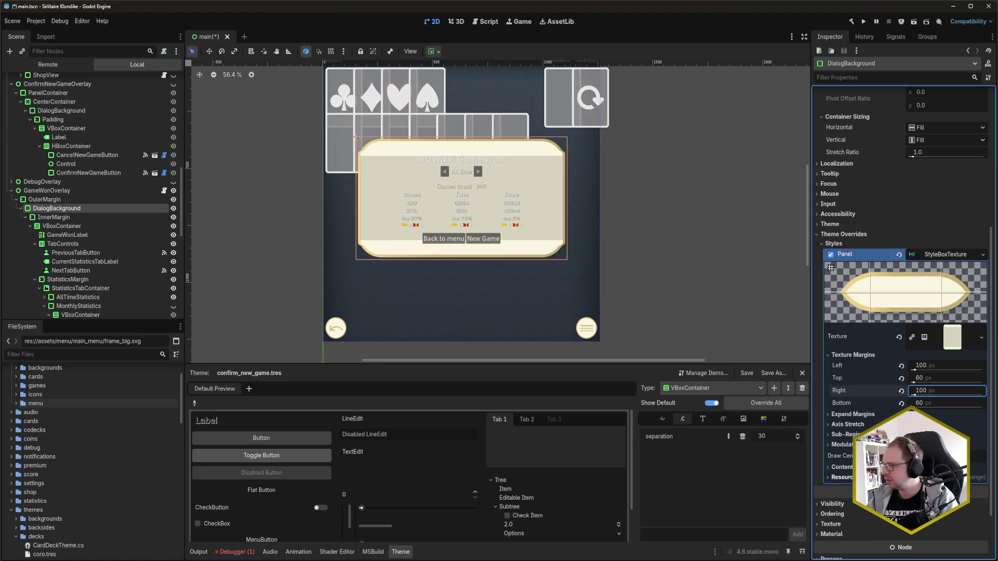
{"action": "key", "text": "shift+Tab"}
{"action": "type", "text": "100"}
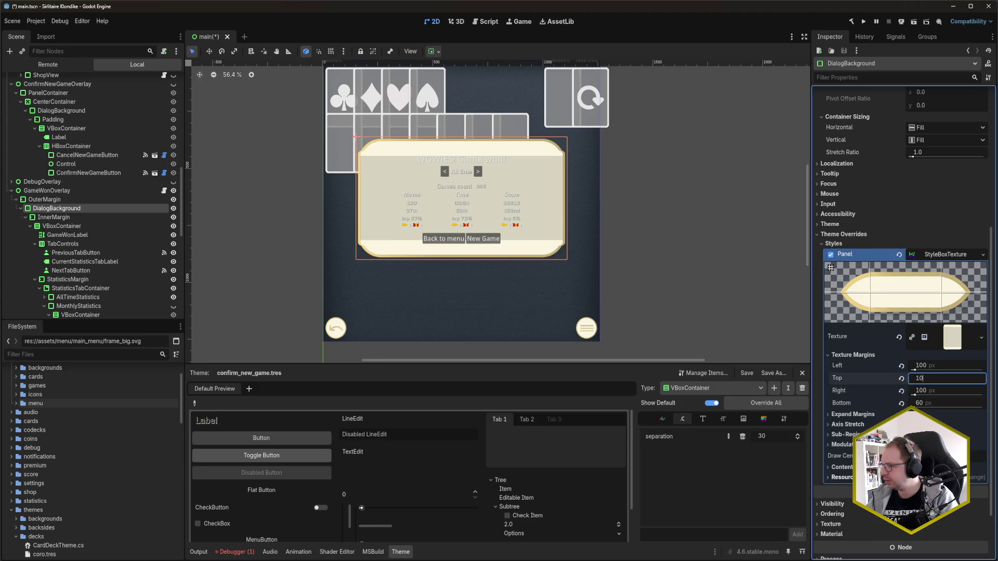
{"action": "key", "text": "Tab"}
{"action": "key", "text": "Tab"}
{"action": "type", "text": "100"}
{"action": "key", "text": "Return"}
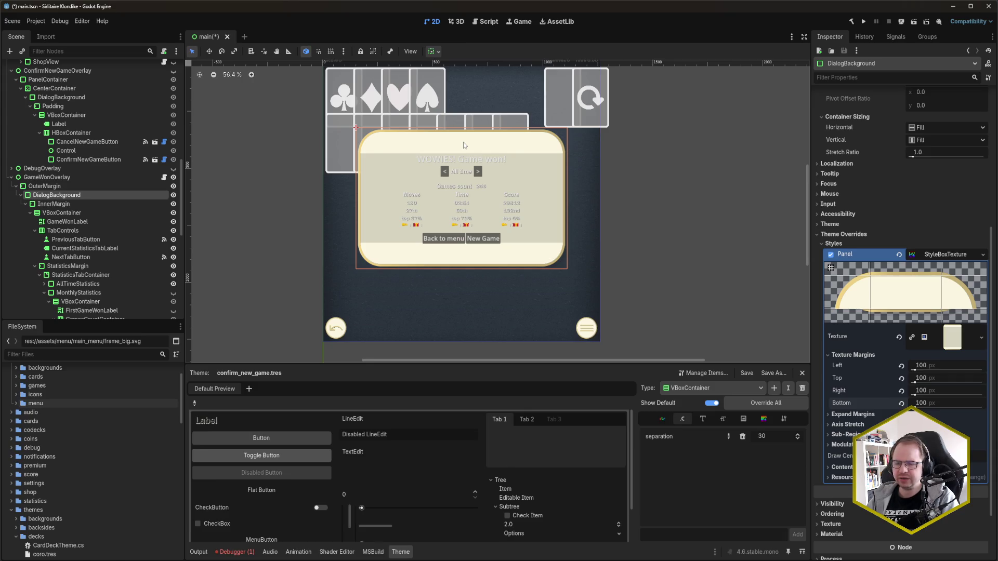
- Save main.tscn with Ctrl+S
{"action": "key", "text": "ctrl+s"}
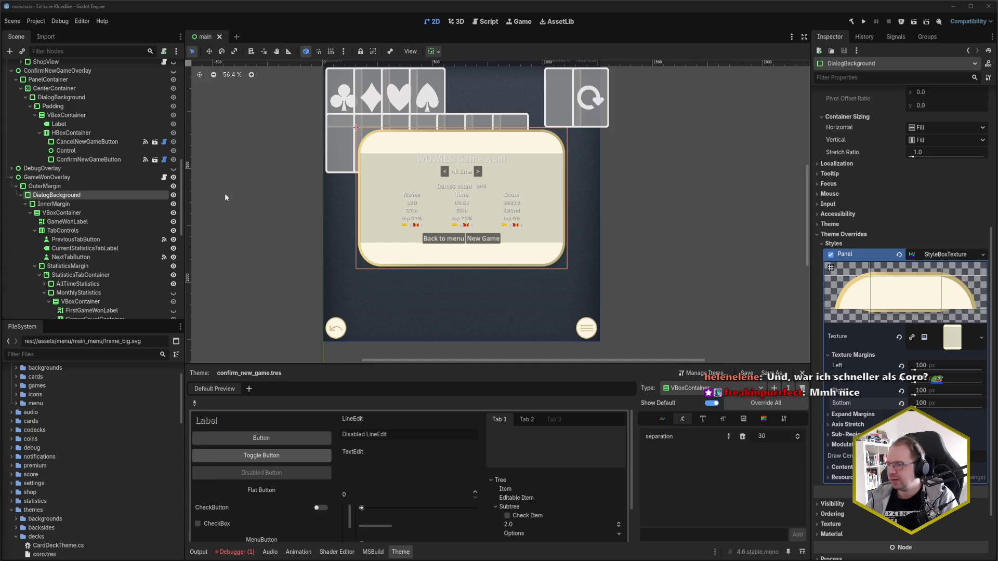
- Set the DialogBackground's bottom and top texture margins to 120 px
{"action": "scroll", "coordinate": [657, 241], "scroll_direction": "up", "scroll_amount": 3}
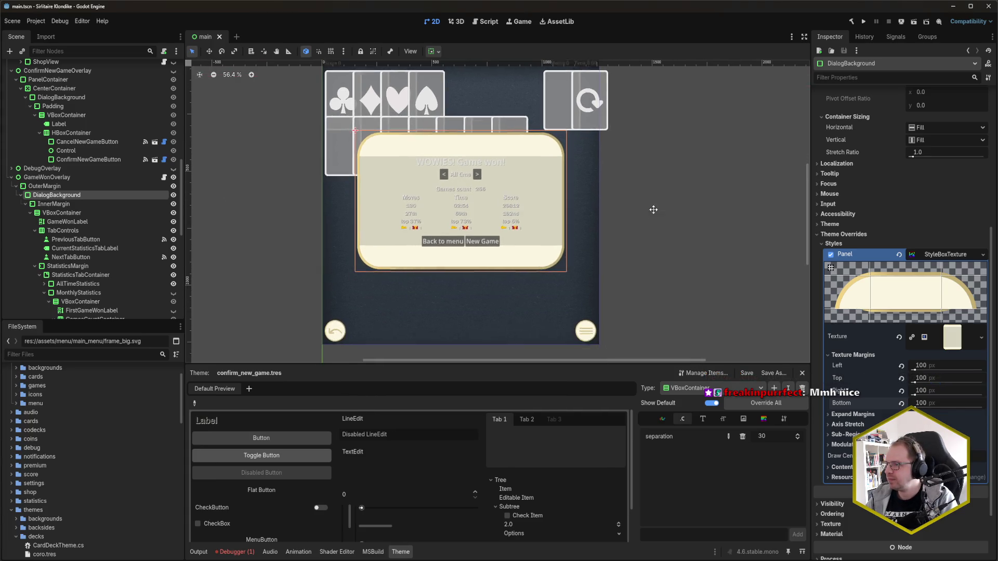
{"action": "scroll", "coordinate": [632, 207], "scroll_direction": "up", "scroll_amount": 2}
{"action": "scroll", "coordinate": [638, 231], "scroll_direction": "down", "scroll_amount": 2}
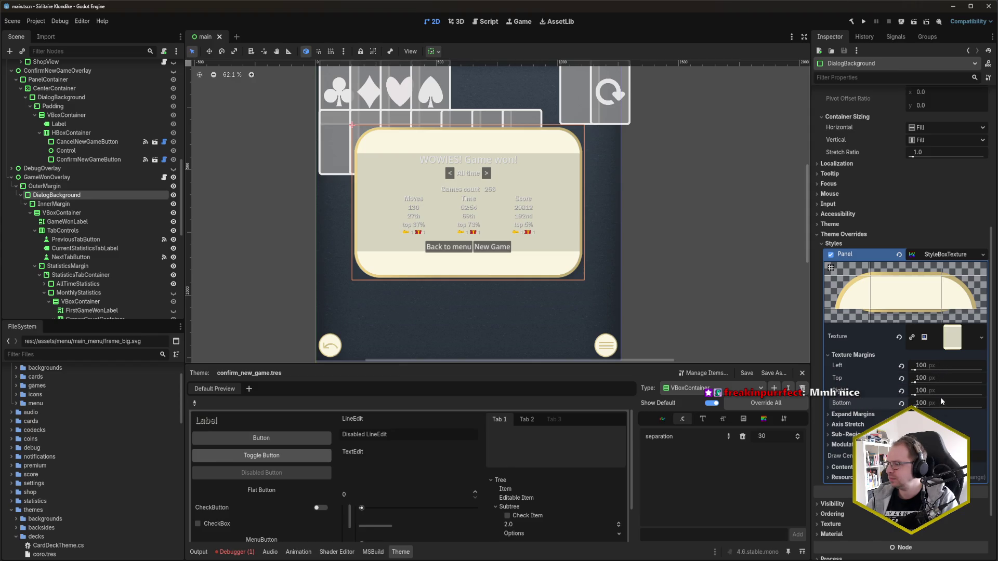
{"action": "left_click", "coordinate": [944, 405]}
{"action": "type", "text": "120"}
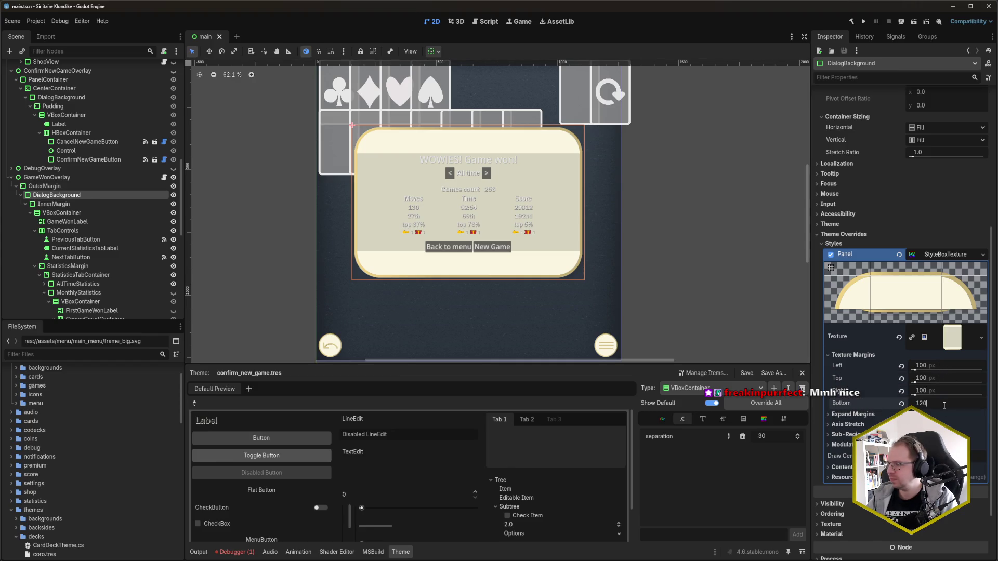
{"action": "key", "text": "Return"}
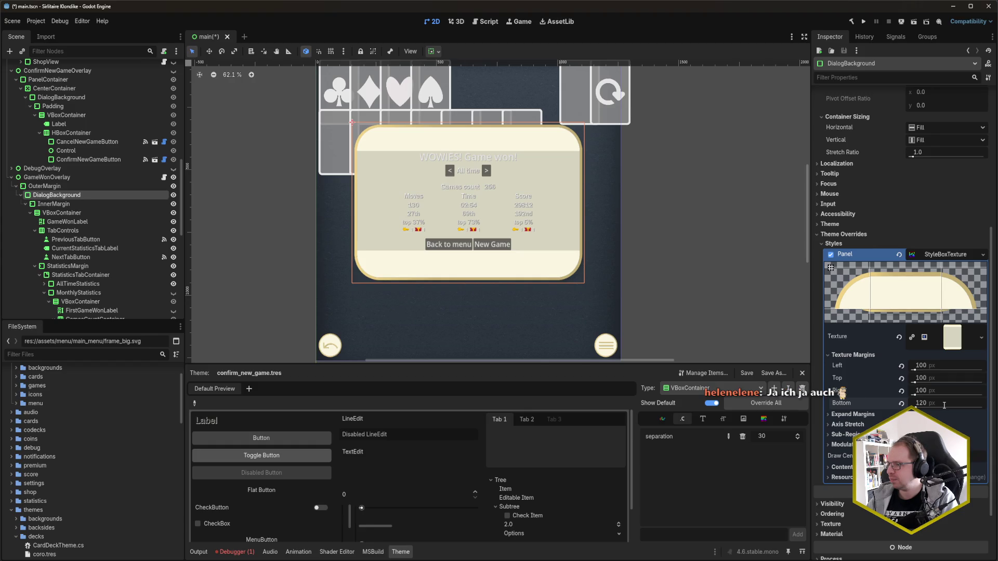
{"action": "left_click", "coordinate": [952, 375]}
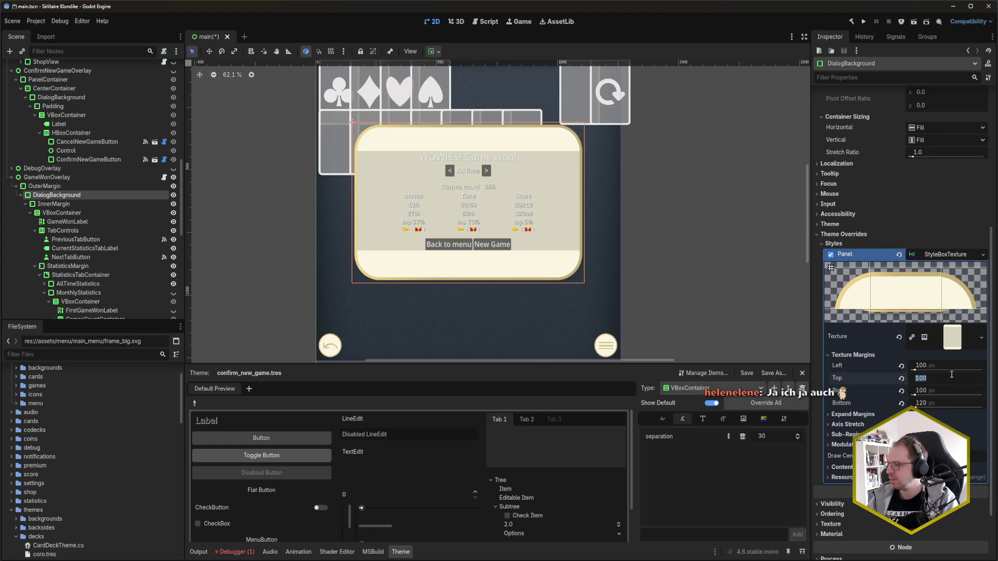
{"action": "type", "text": "120"}
{"action": "key", "text": "Return"}
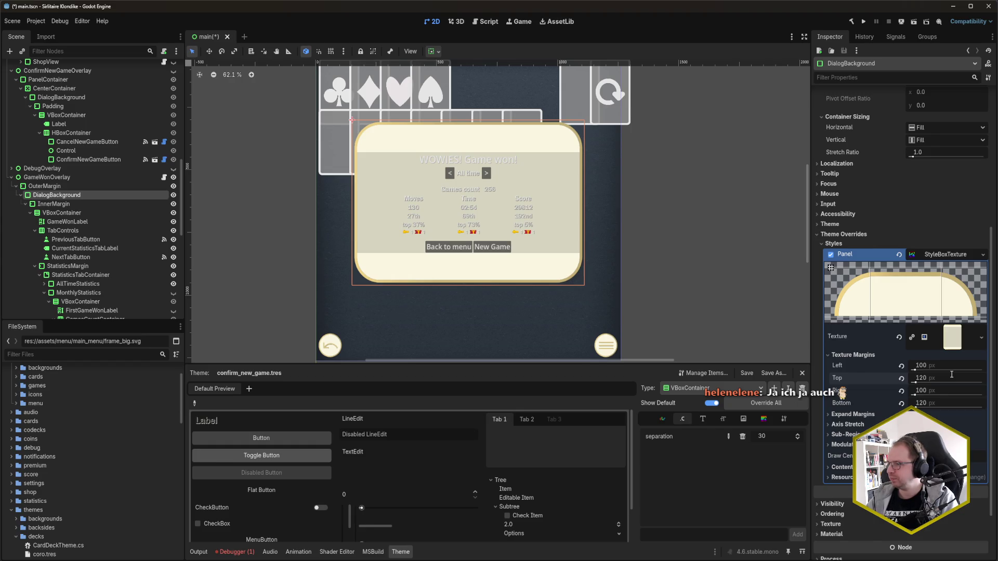
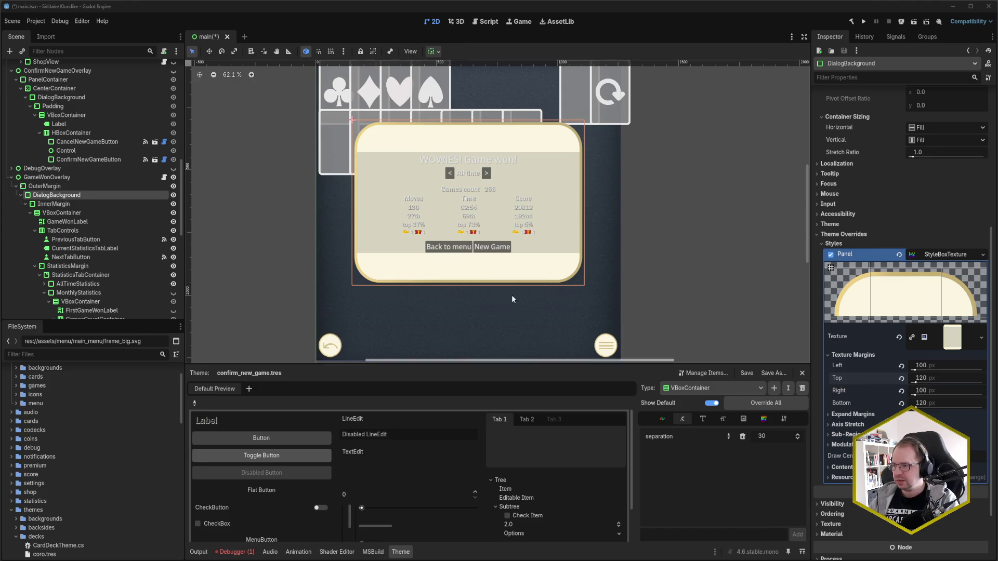
- Select GameWonOverlay to load game_won_dialog_theme.tres and list the theme types it styles
{"action": "left_click", "coordinate": [72, 177]}
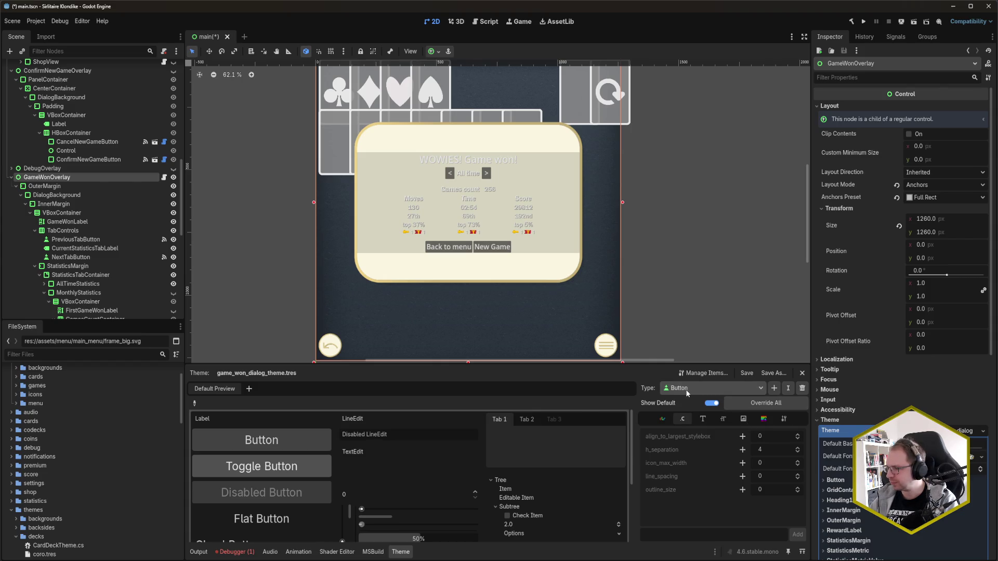
{"action": "left_click", "coordinate": [738, 388]}
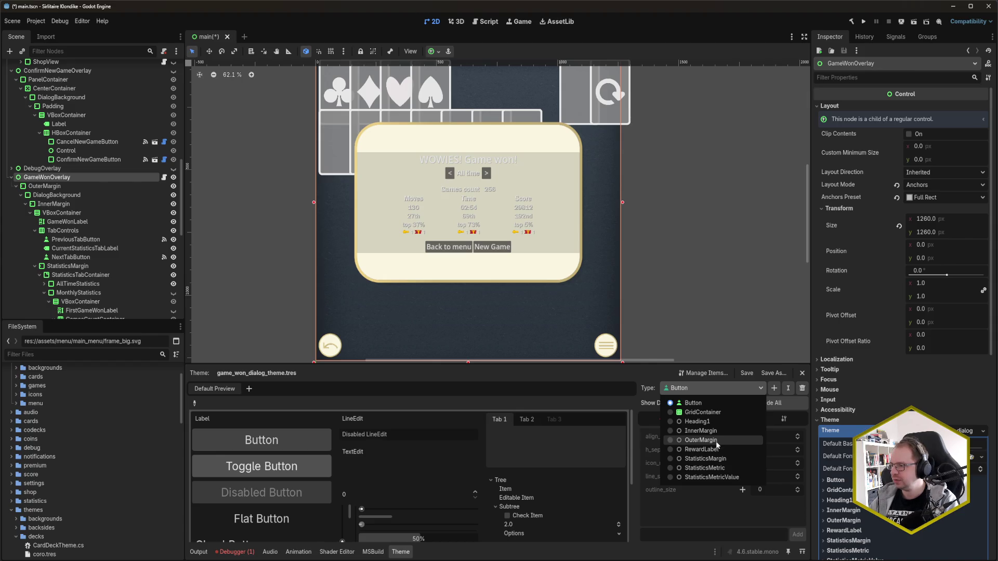
- Set InnerMargin's margin_bottom and margin_top constants to 0
{"action": "left_click", "coordinate": [707, 431]}
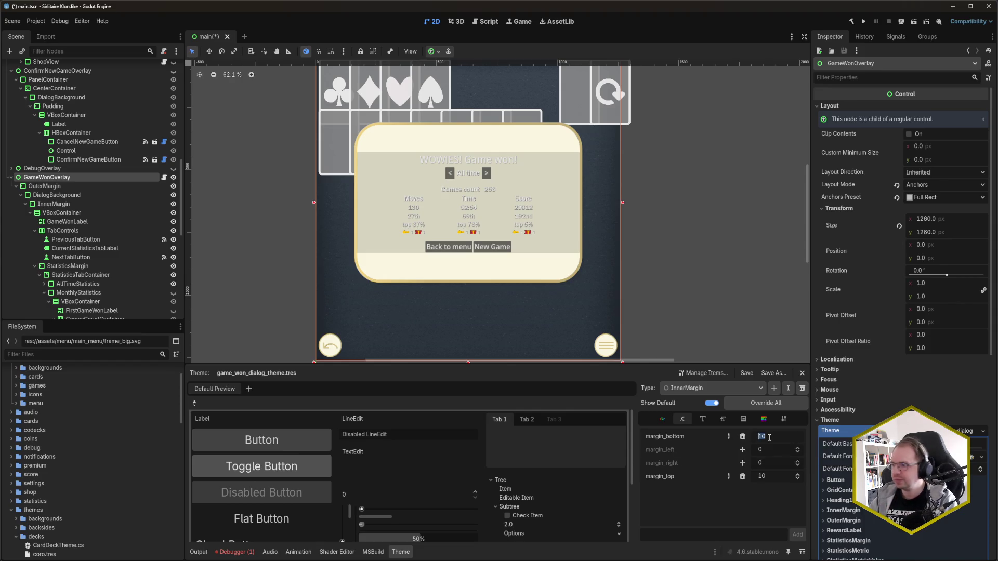
{"action": "type", "text": "0"}
{"action": "key", "text": "Return"}
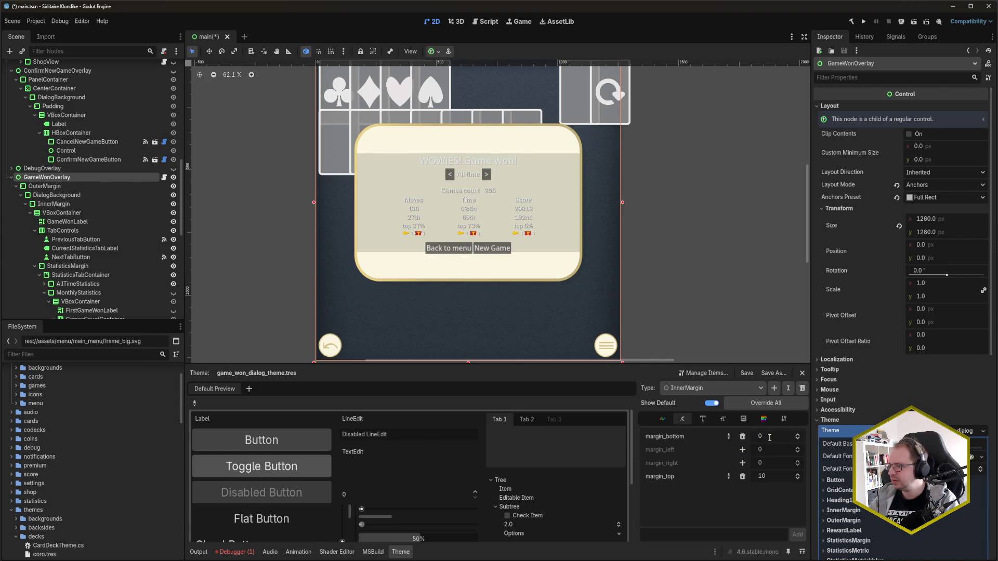
{"action": "left_click", "coordinate": [764, 477]}
{"action": "type", "text": "0"}
{"action": "key", "text": "Return"}
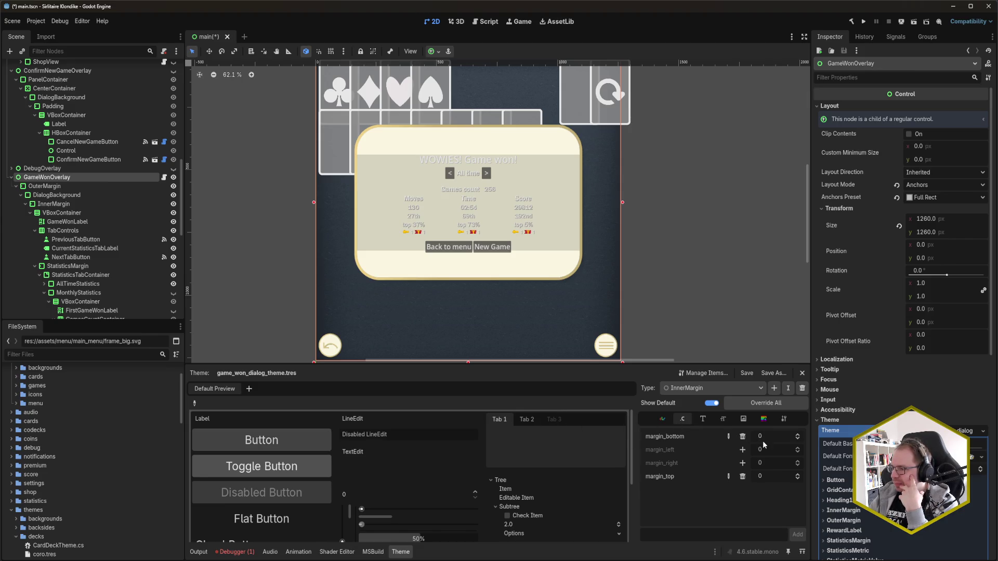
- Delete InnerMargin's margin_bottom and margin_top overrides entirely
{"action": "left_click", "coordinate": [742, 436]}
{"action": "left_click", "coordinate": [742, 477]}
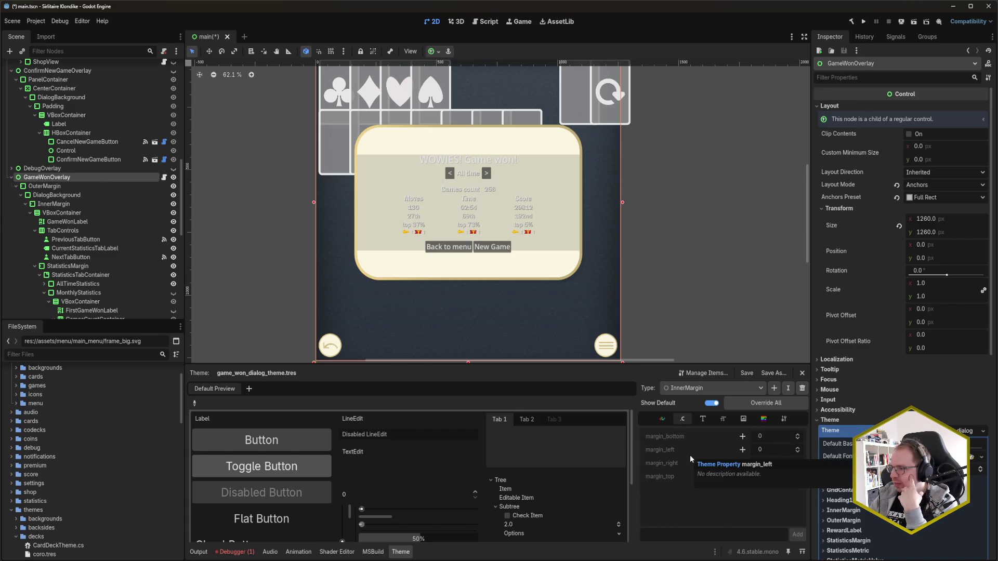
{"action": "left_click", "coordinate": [731, 389]}
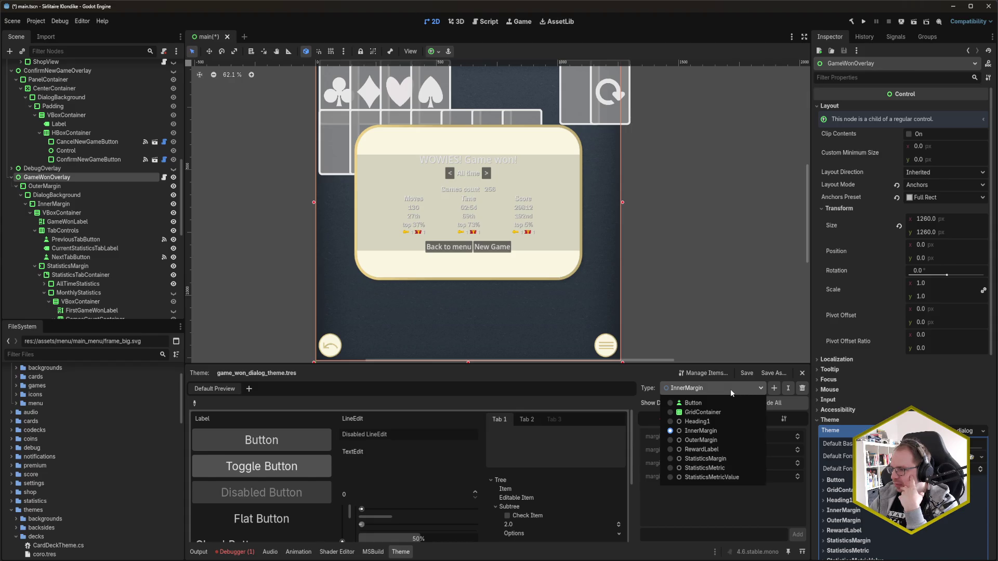
- Add a custom Label type to the dialog theme and save
{"action": "left_click", "coordinate": [730, 389]}
{"action": "left_click", "coordinate": [774, 388]}
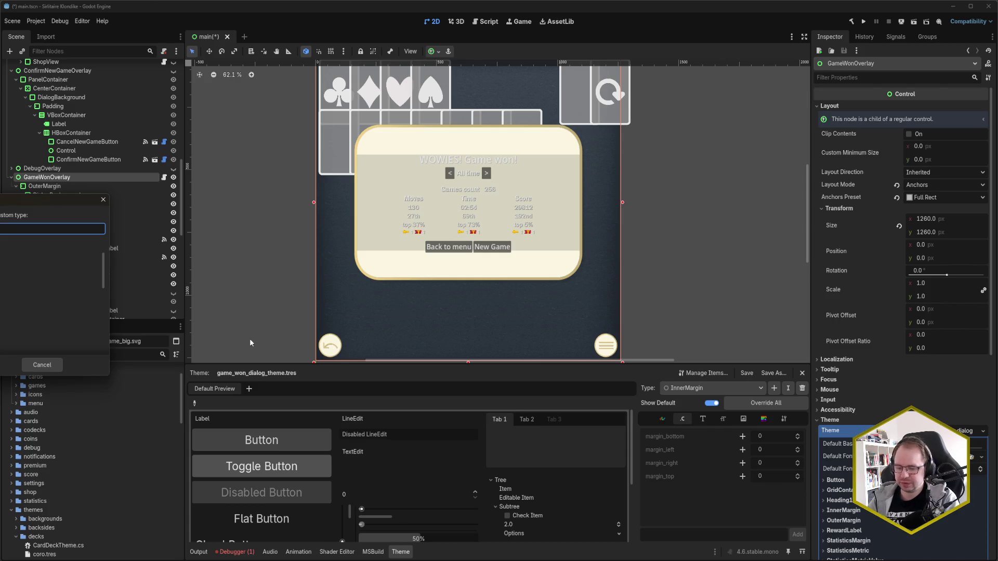
{"action": "type", "text": "Label"}
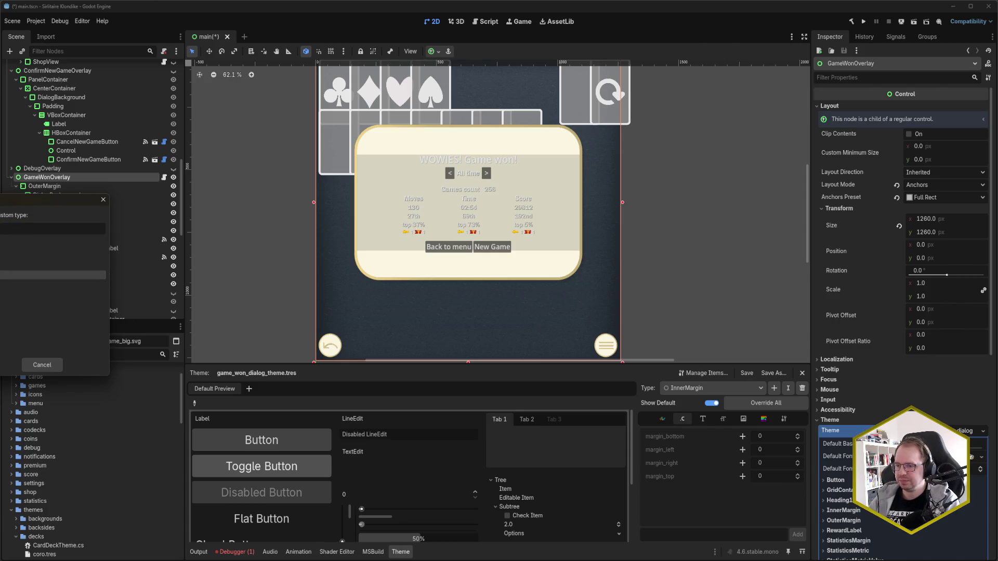
{"action": "key", "text": "Return"}
{"action": "key", "text": "ctrl+s"}
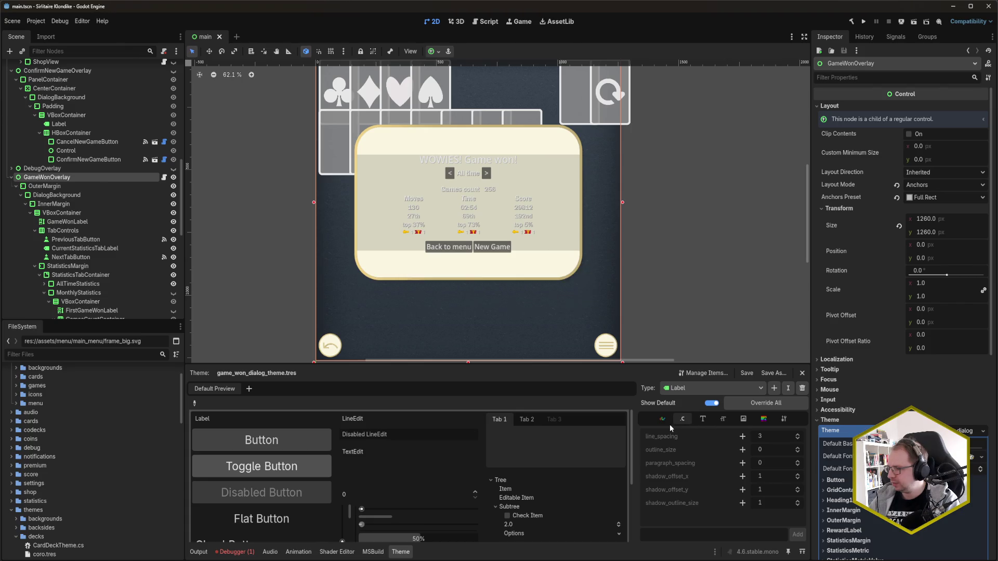
- Give Label a fully saturated red (ff0000) font_color override
{"action": "left_click", "coordinate": [665, 420]}
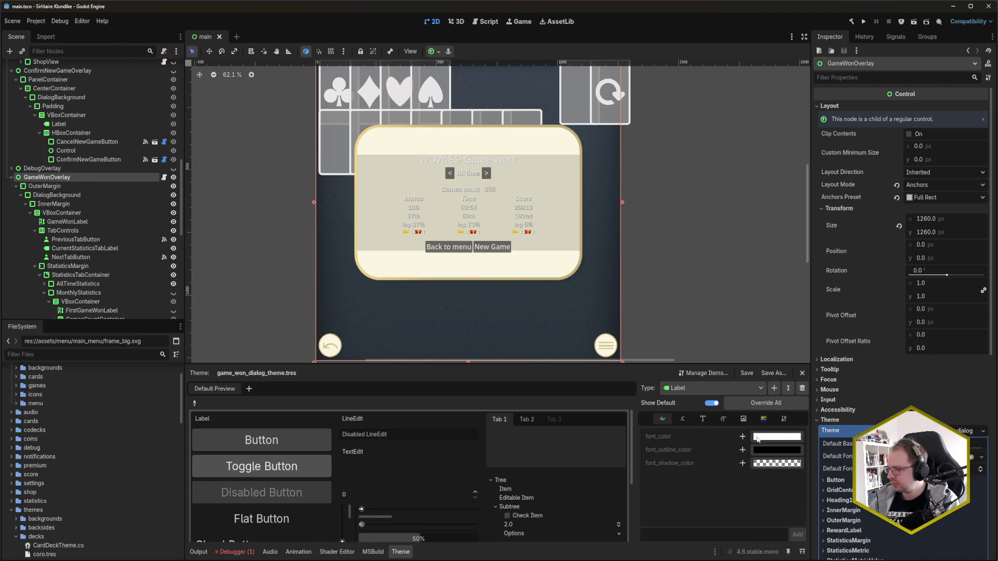
{"action": "left_click", "coordinate": [743, 437]}
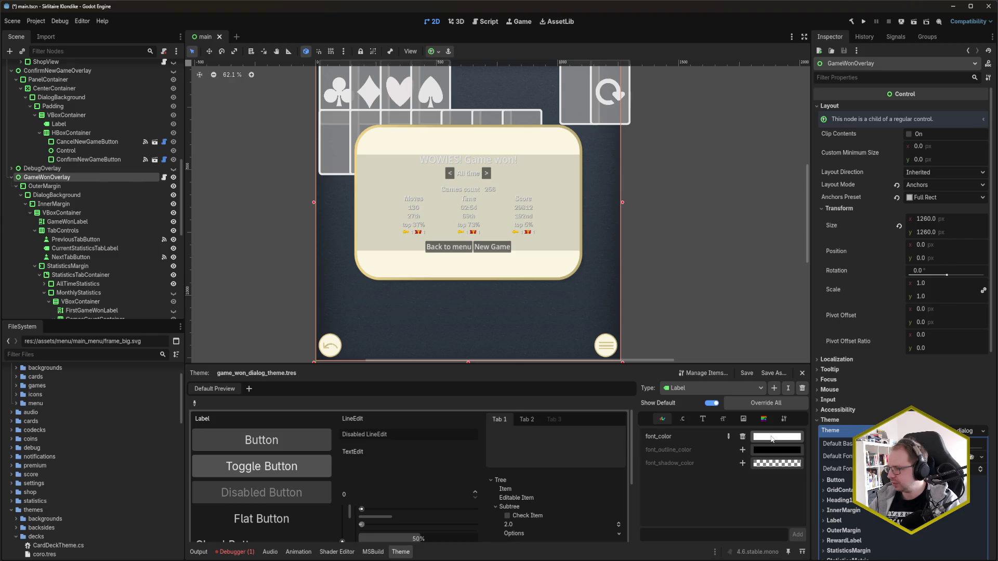
{"action": "left_click", "coordinate": [778, 441]}
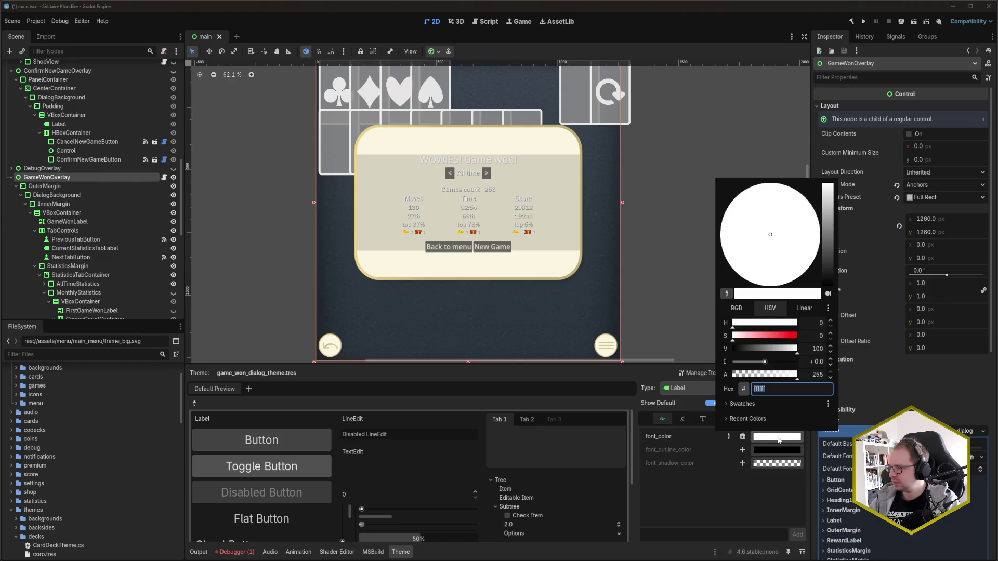
{"action": "left_click_drag", "start_coordinate": [780, 335], "coordinate": [809, 337]}
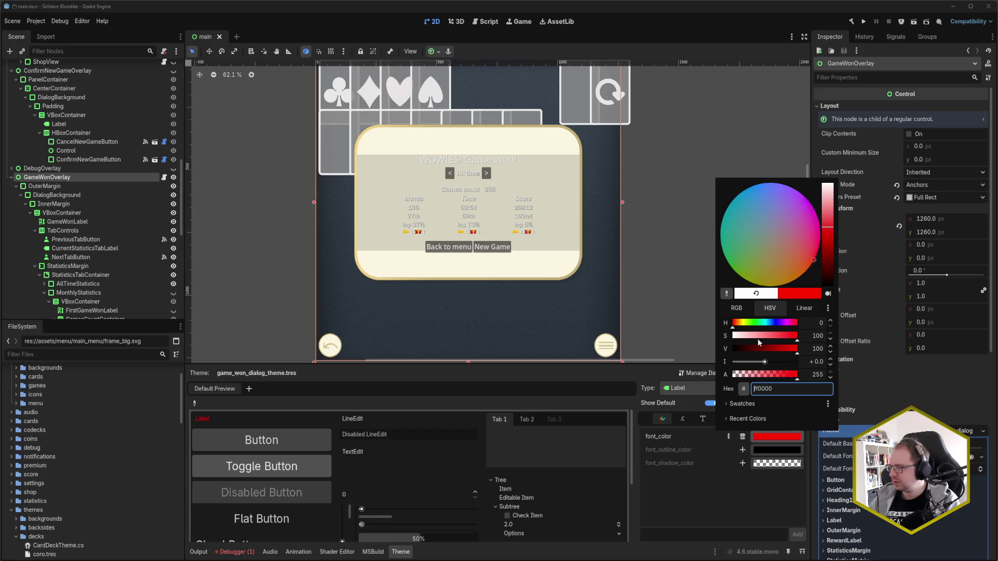
{"action": "left_click", "coordinate": [693, 493]}
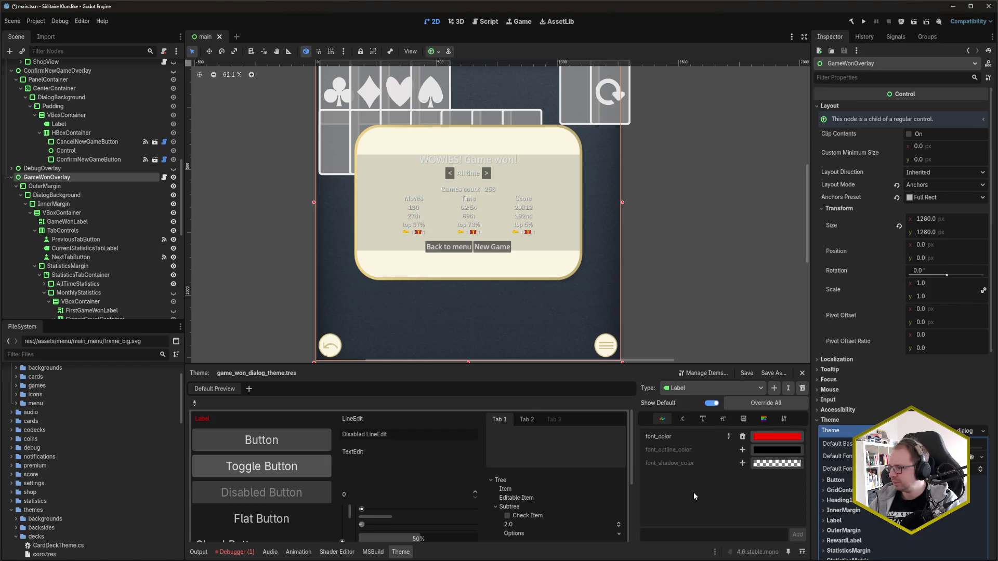
- Review StatisticsMargin's margins and StatisticsMetric's colours, then return to Label
{"action": "left_click", "coordinate": [687, 388]}
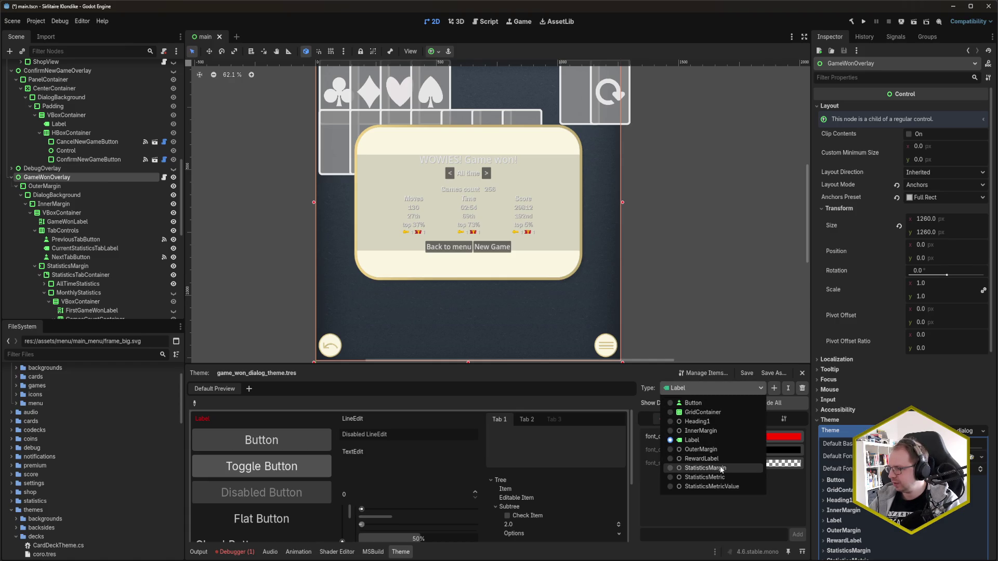
{"action": "left_click", "coordinate": [705, 469]}
{"action": "left_click", "coordinate": [680, 420]}
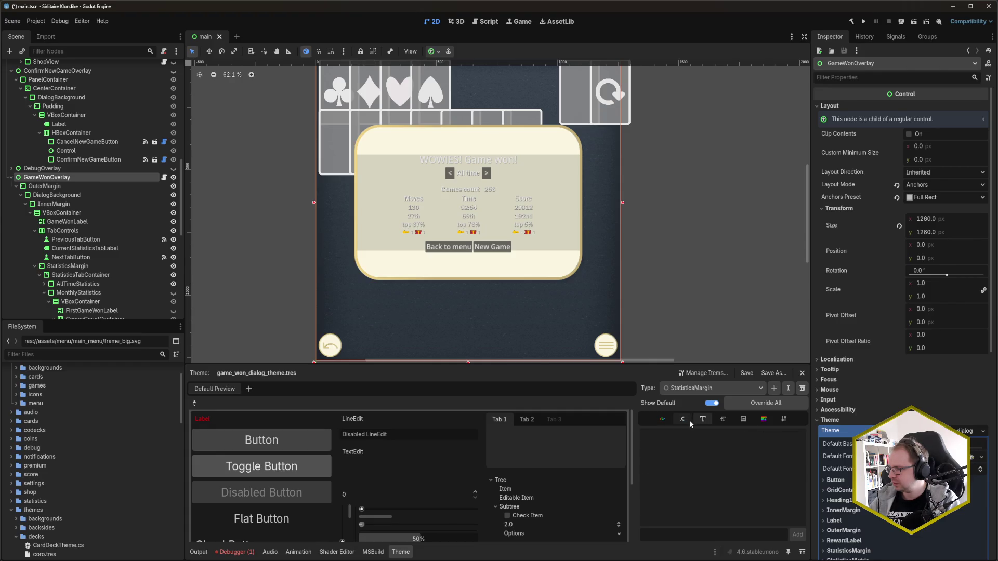
{"action": "left_click", "coordinate": [690, 389]}
{"action": "left_click", "coordinate": [720, 479]}
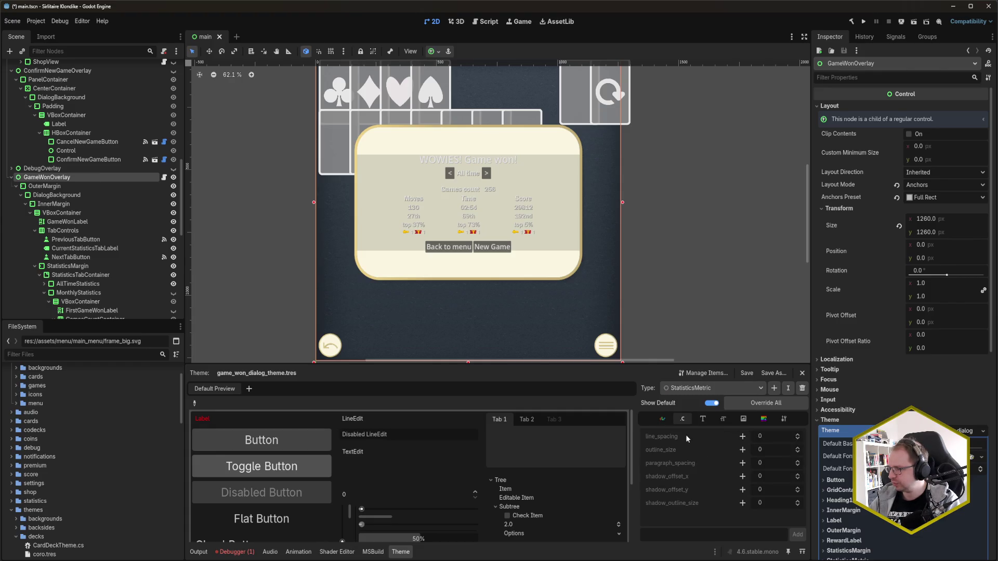
{"action": "left_click", "coordinate": [664, 420]}
{"action": "left_click", "coordinate": [760, 390]}
{"action": "left_click", "coordinate": [751, 437]}
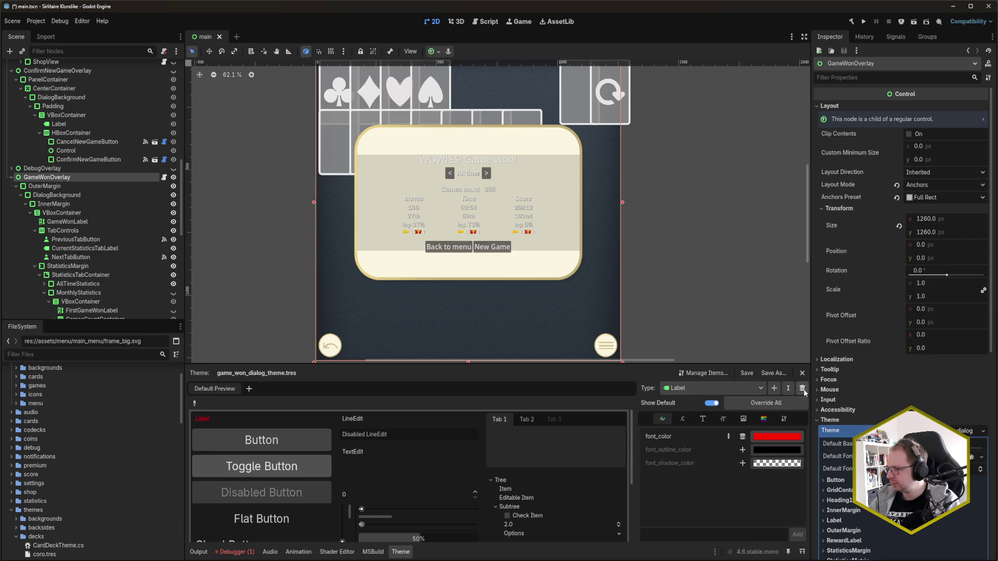
- Remove the Label type and darken StatisticsMetric's font_color brightness
{"action": "left_click", "coordinate": [803, 389]}
{"action": "left_click", "coordinate": [711, 389]}
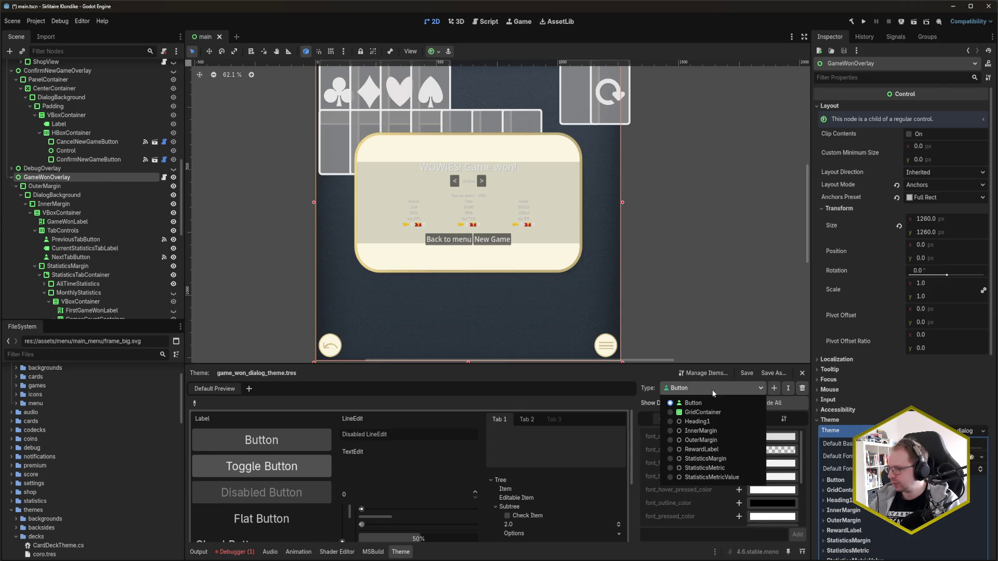
{"action": "left_click", "coordinate": [705, 469]}
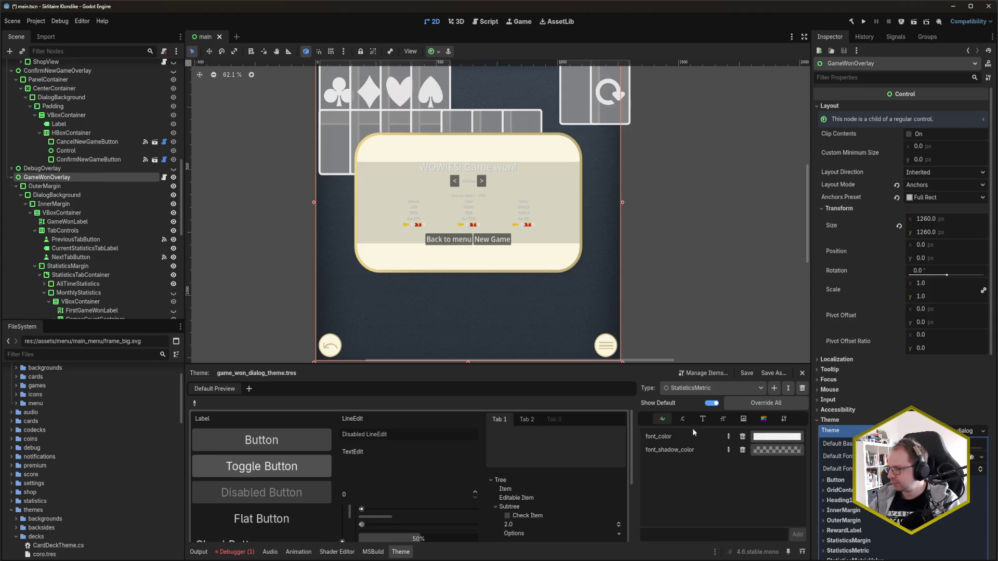
{"action": "left_click", "coordinate": [766, 442]}
{"action": "scroll", "coordinate": [821, 348], "scroll_direction": "down", "scroll_amount": 5}
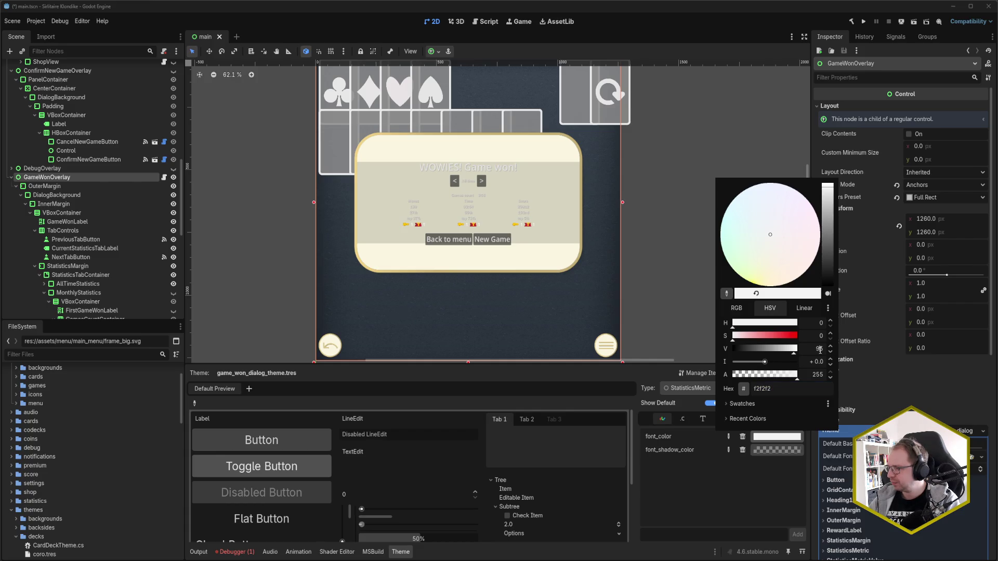
{"action": "left_click", "coordinate": [820, 349]}
{"action": "key", "text": "Escape"}
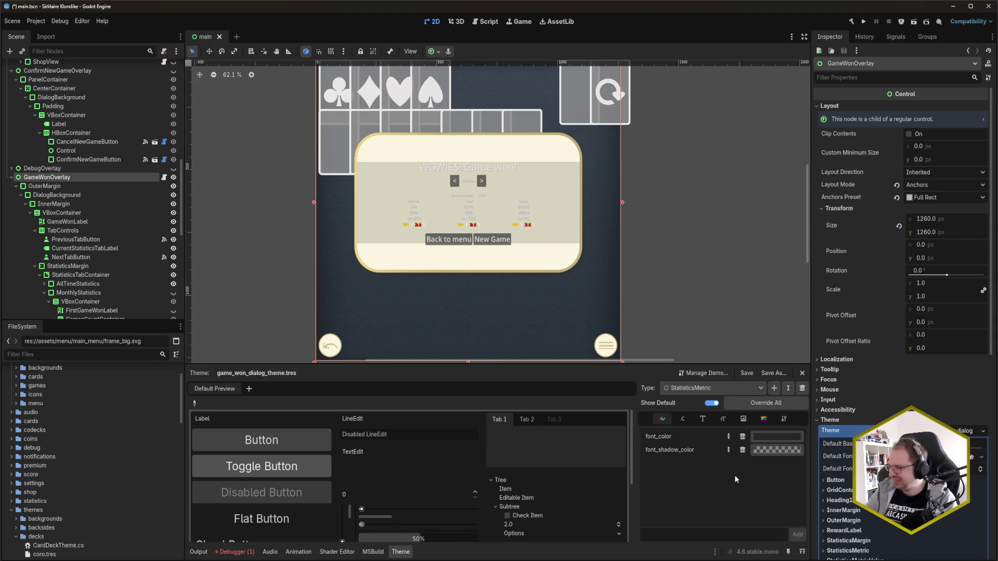
- Adjust StatisticsMetric's font_shadow_color brightness and check its font size of 28
{"action": "left_click", "coordinate": [777, 450]}
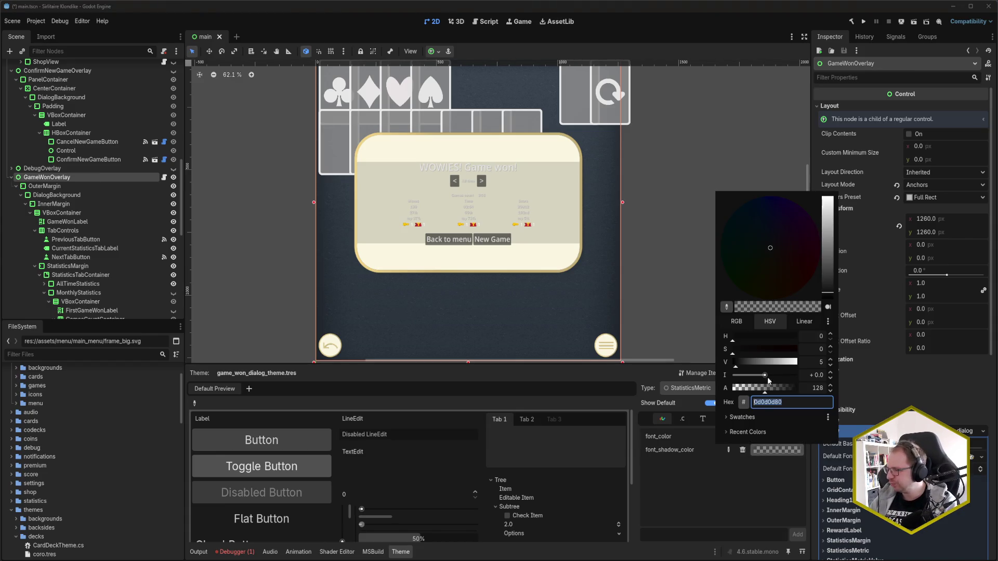
{"action": "left_click", "coordinate": [819, 364]}
{"action": "left_click", "coordinate": [850, 432]}
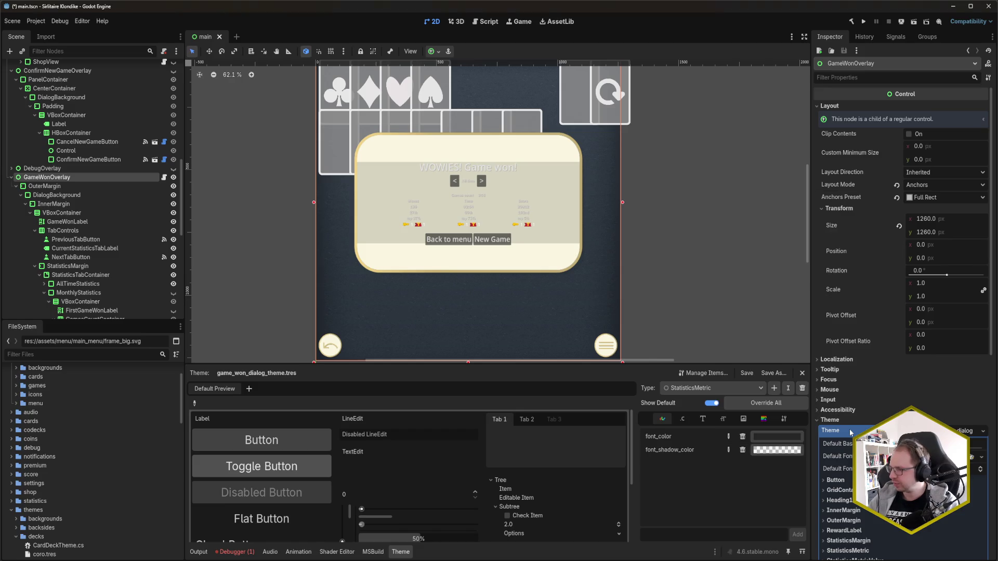
{"action": "left_click", "coordinate": [722, 419]}
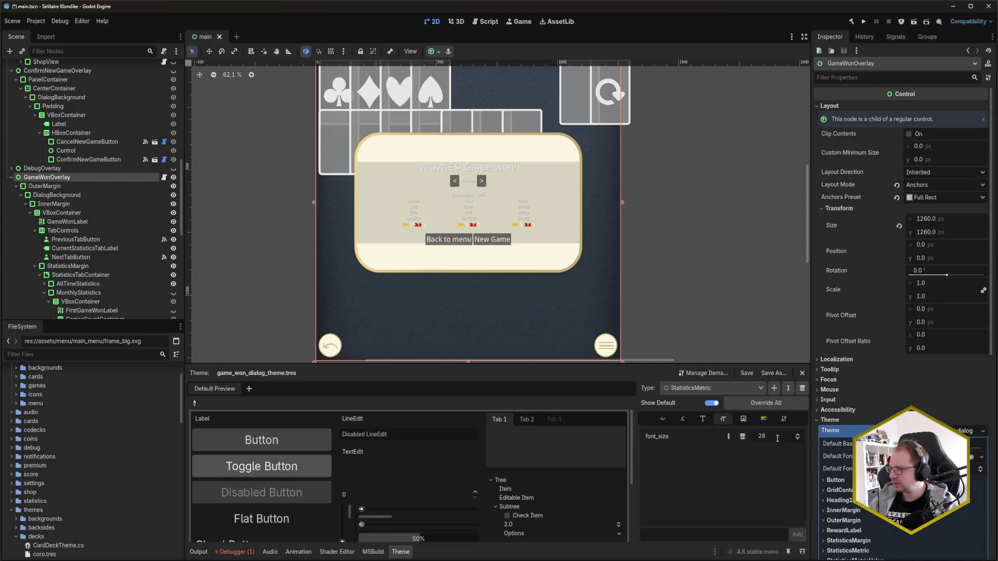
{"action": "left_click", "coordinate": [728, 388]}
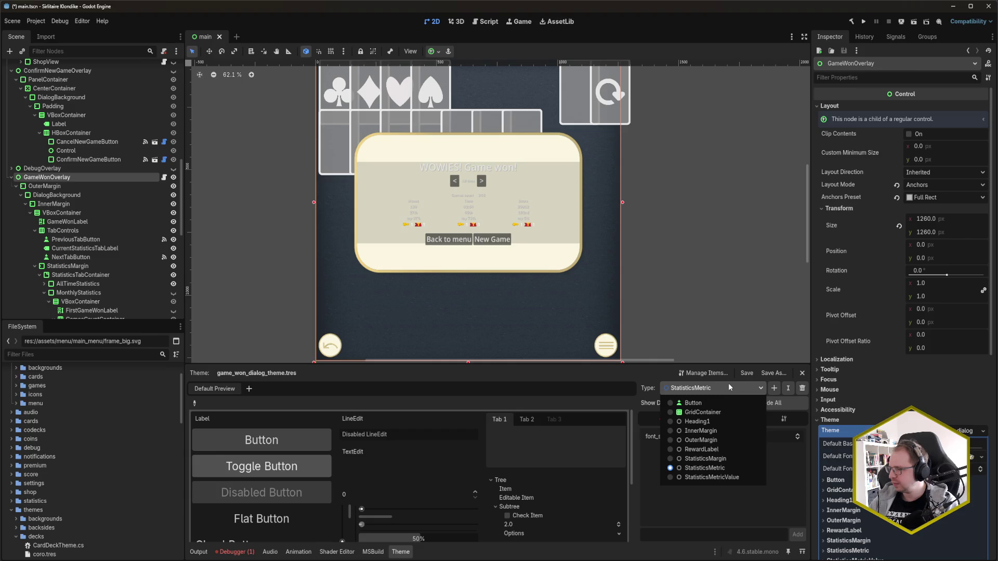
{"action": "left_click", "coordinate": [728, 386]}
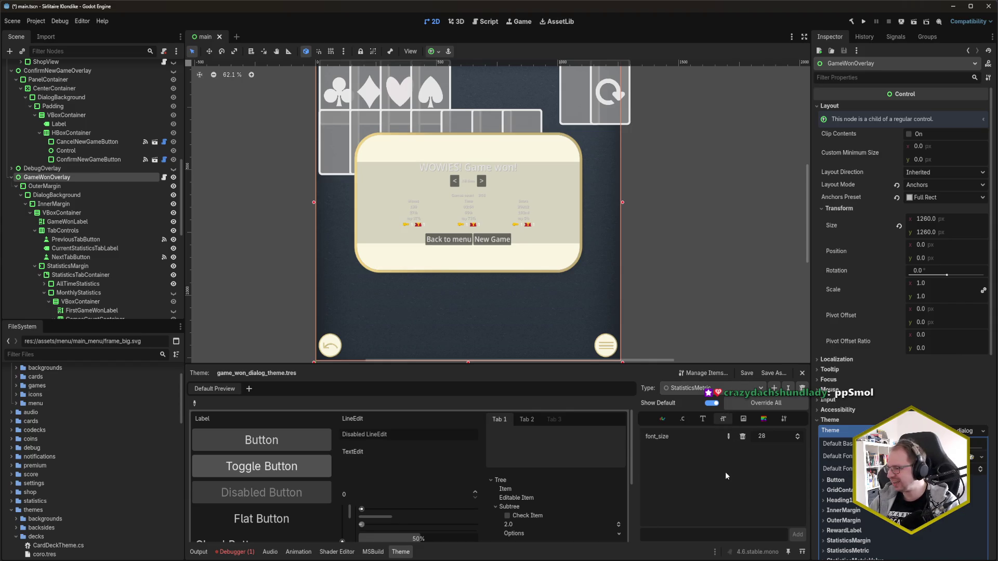
- Commit StatisticsMetric's font size edit, save, and deselect the game-won overlay
{"action": "key", "text": "Return"}
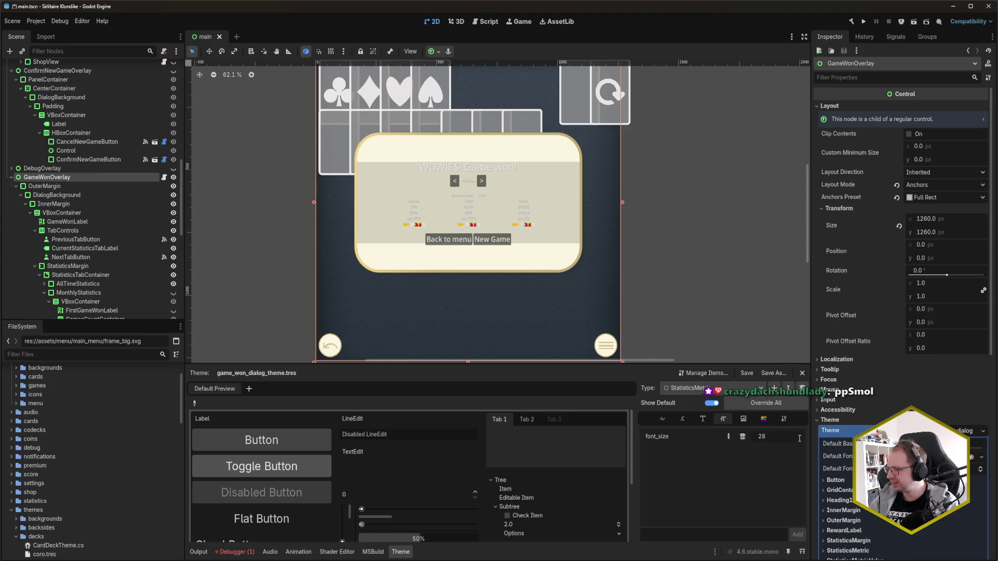
{"action": "left_click", "coordinate": [798, 435]}
{"action": "left_click", "coordinate": [798, 435]}
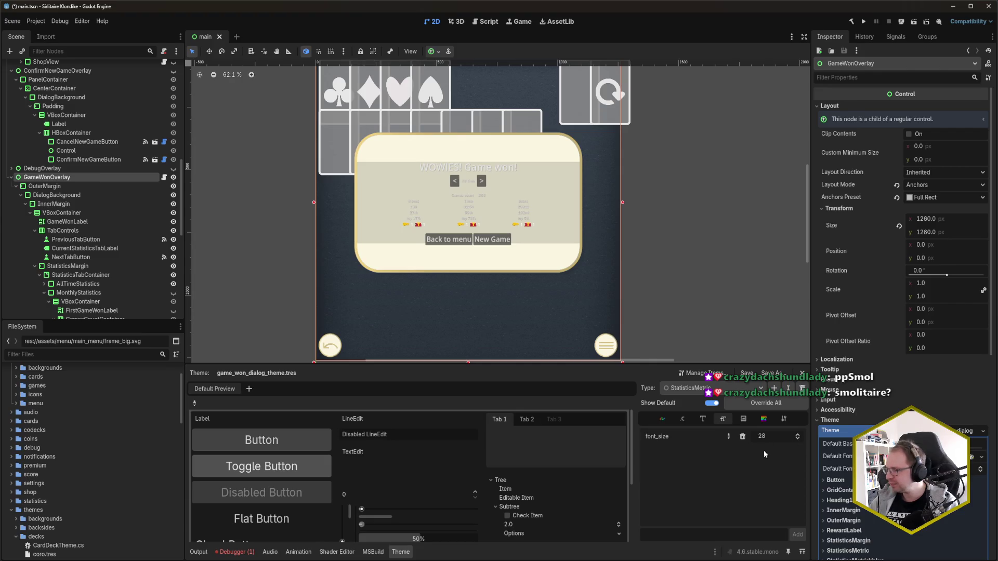
{"action": "key", "text": "ctrl+s"}
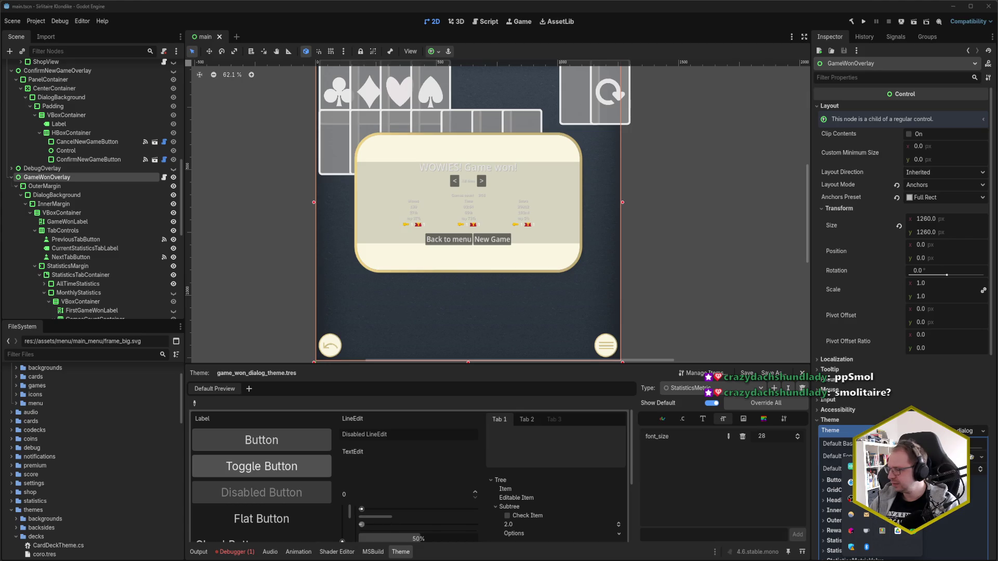
{"action": "left_click", "coordinate": [655, 310]}
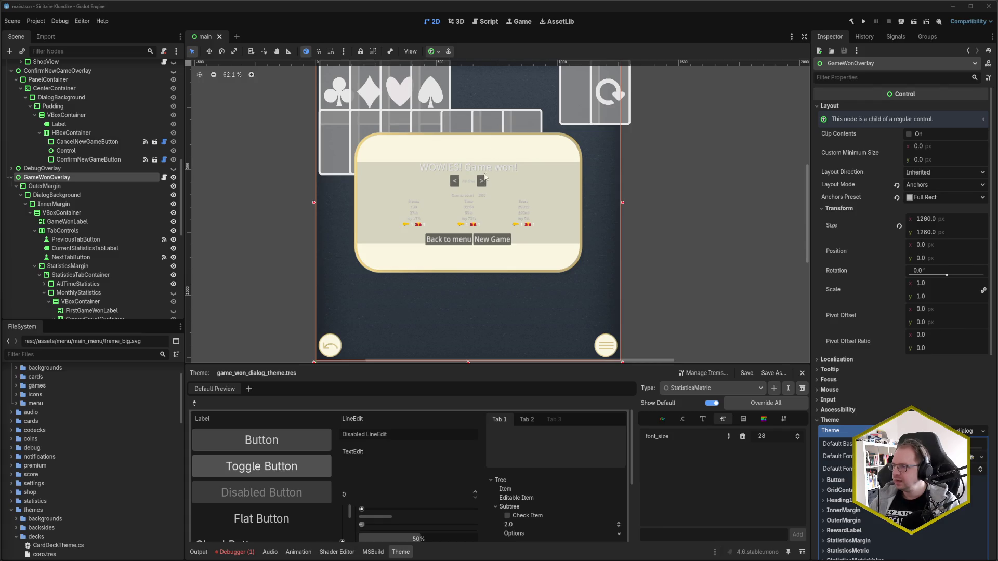
{"action": "left_click", "coordinate": [652, 247]}
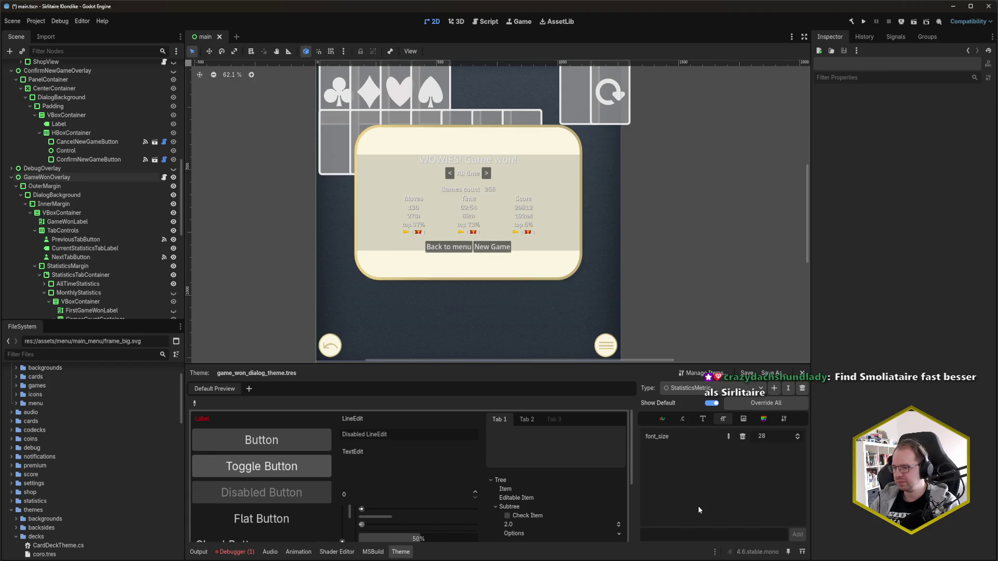
- Save main.tscn, close it, and reopen it from the FileSystem dock
{"action": "left_click", "coordinate": [697, 388]}
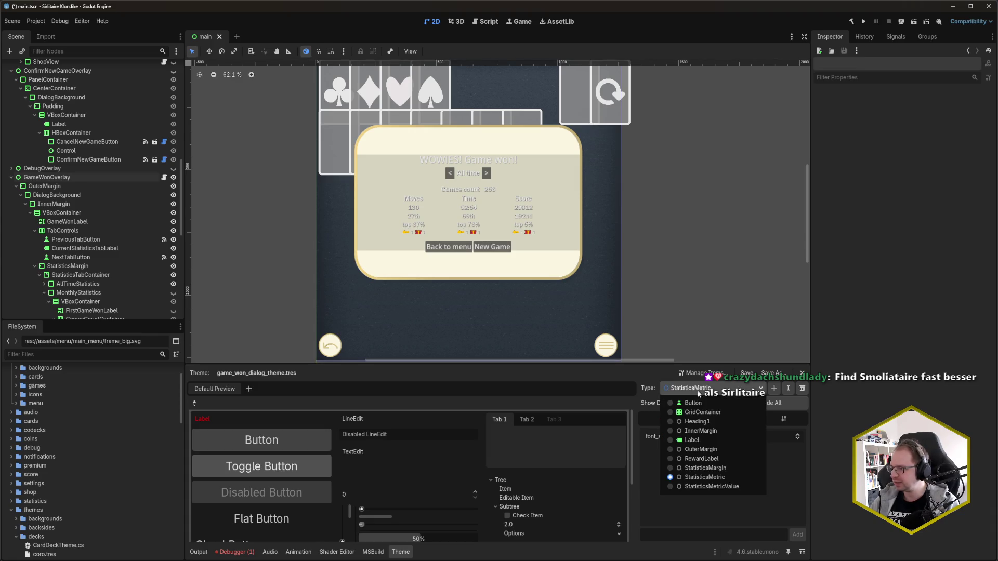
{"action": "left_click", "coordinate": [705, 440]}
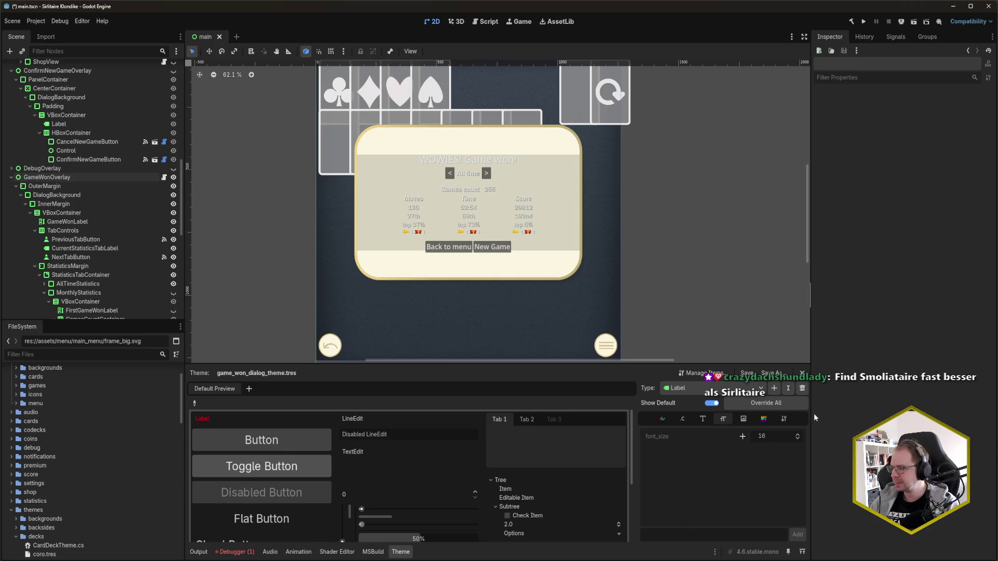
{"action": "key", "text": "Down"}
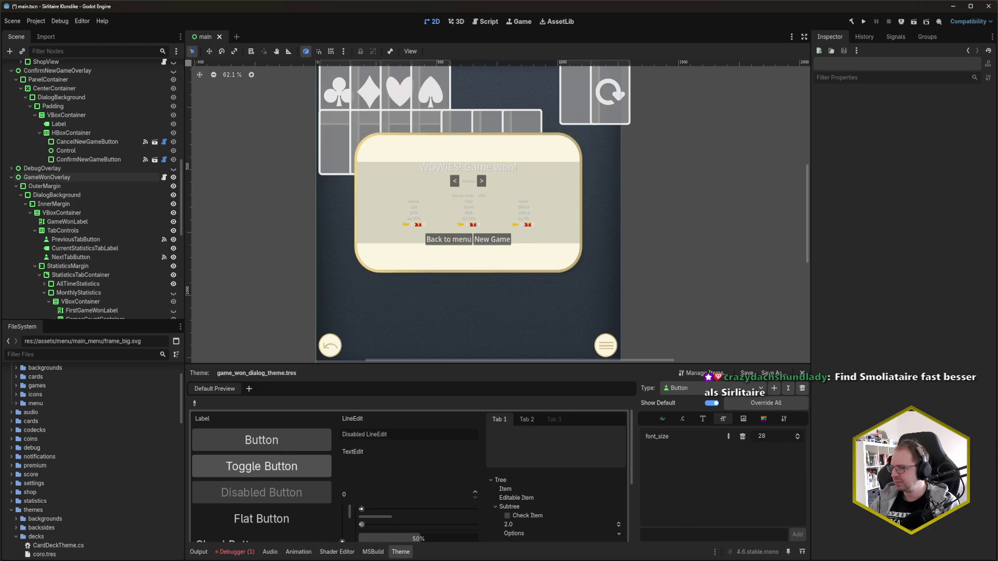
{"action": "key", "text": "ctrl+s"}
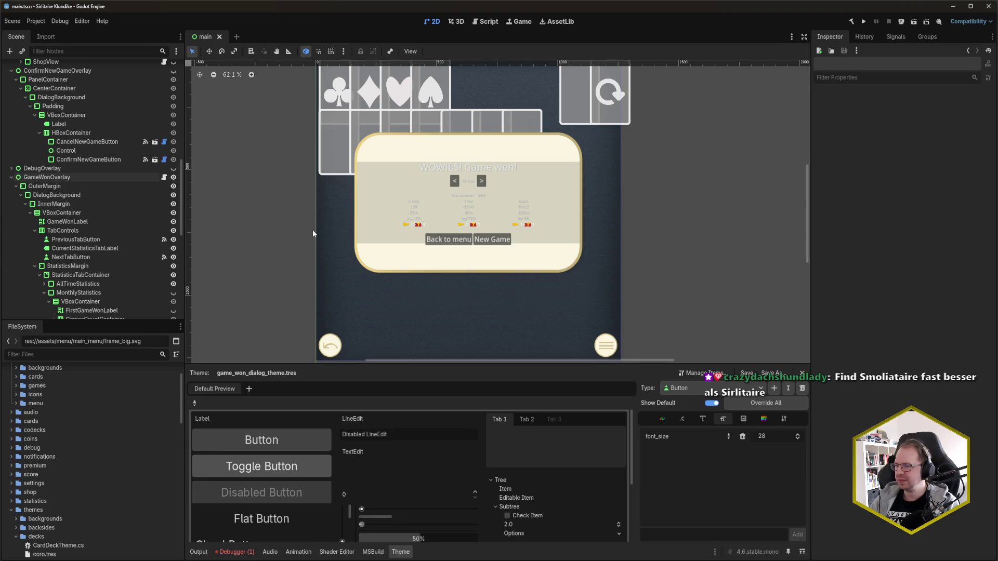
{"action": "left_click", "coordinate": [220, 36]}
{"action": "scroll", "coordinate": [81, 482], "scroll_direction": "down", "scroll_amount": 5}
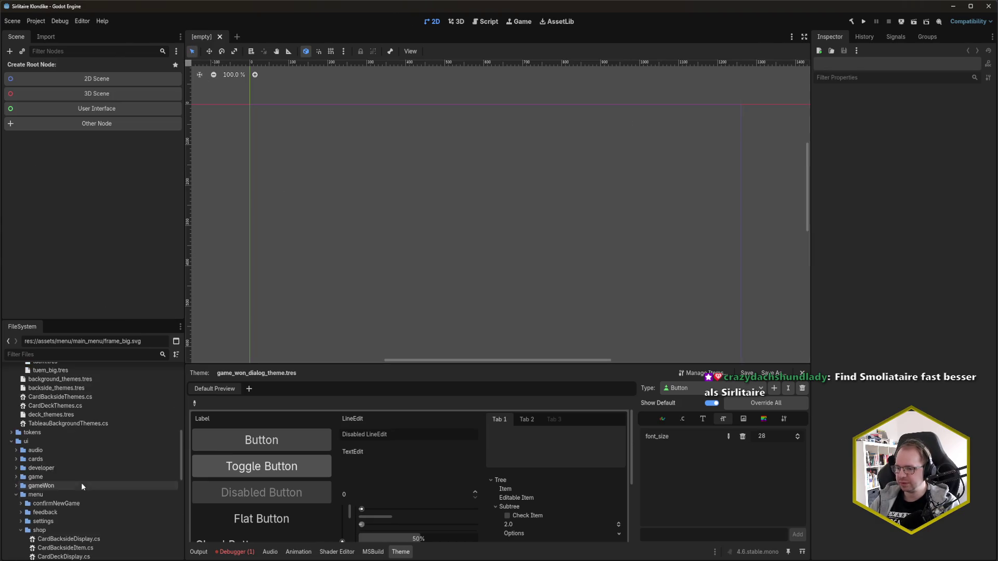
{"action": "scroll", "coordinate": [44, 522], "scroll_direction": "down", "scroll_amount": 5}
{"action": "double_click", "coordinate": [36, 552]}
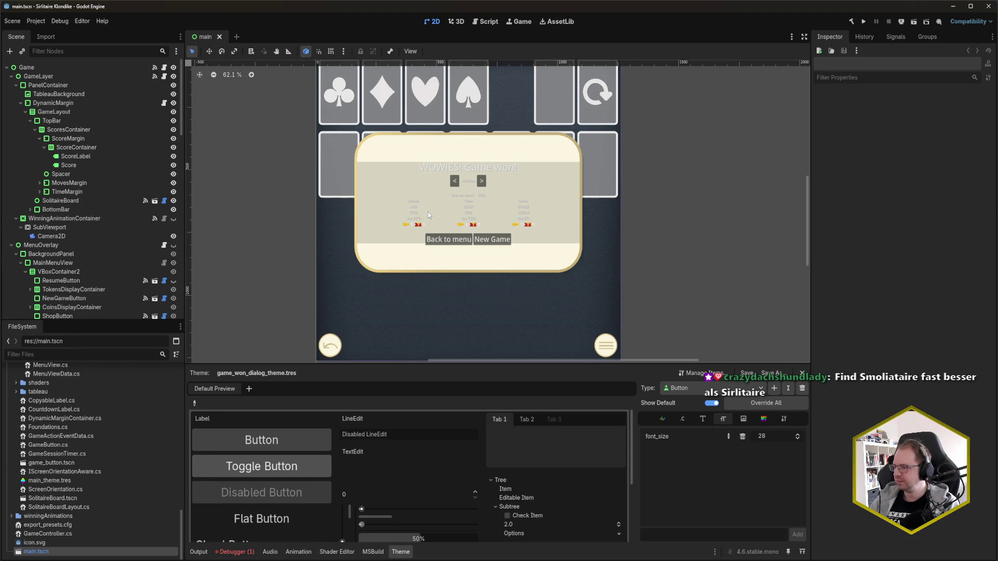
- Select StatisticsMetric in the theme editor and start choosing its base type
{"action": "left_click", "coordinate": [681, 389]}
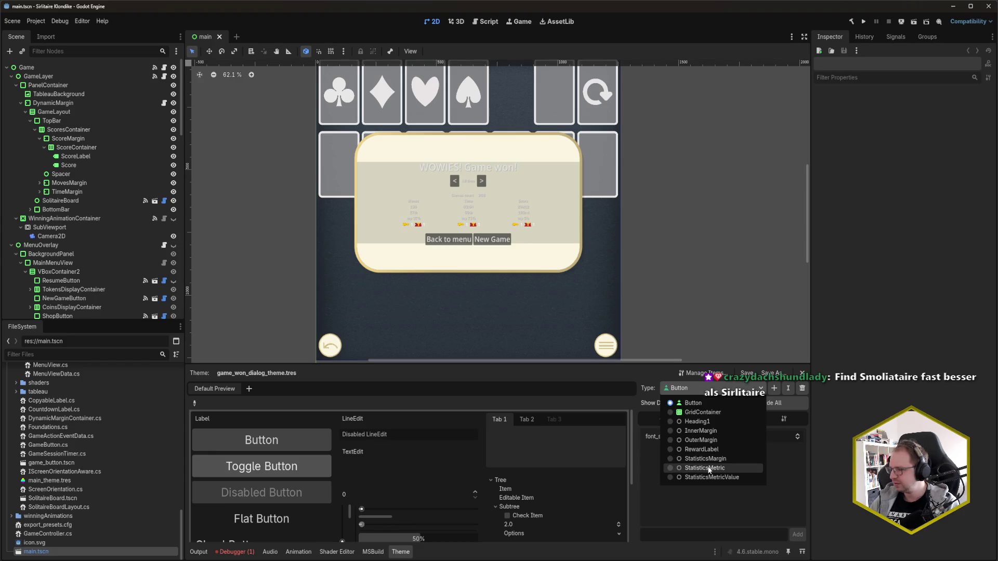
{"action": "left_click", "coordinate": [709, 468]}
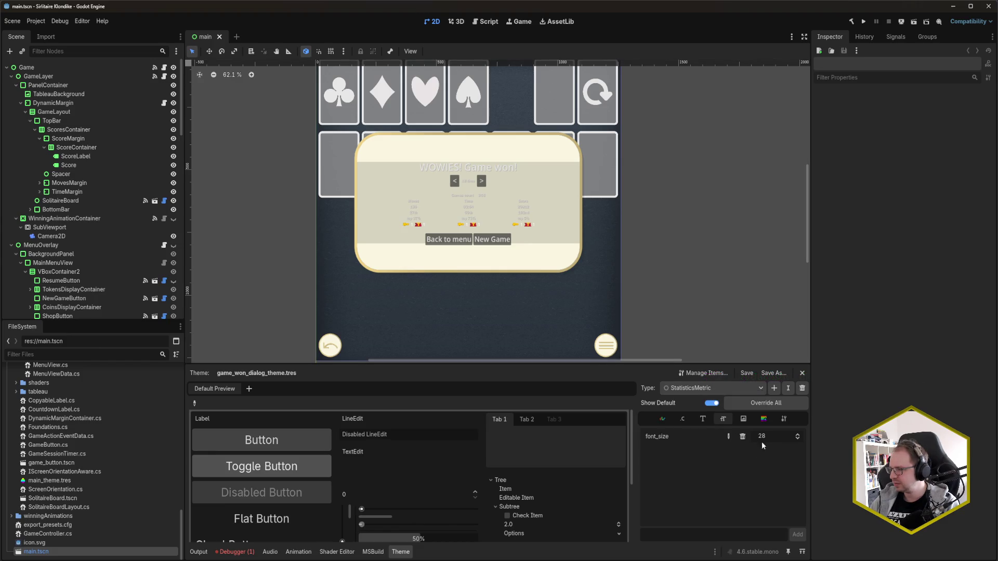
{"action": "left_click", "coordinate": [784, 419]}
{"action": "left_click", "coordinate": [800, 434]}
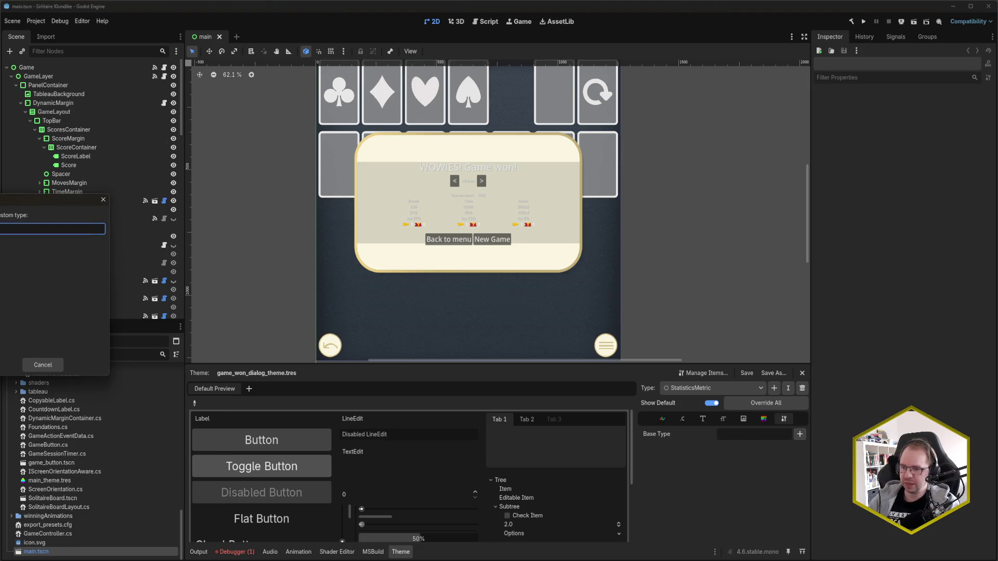
- Set Label as base type for StatisticsMetric and StatisticsMetricValue, then save
{"action": "left_click", "coordinate": [52, 274]}
{"action": "key", "text": "Return"}
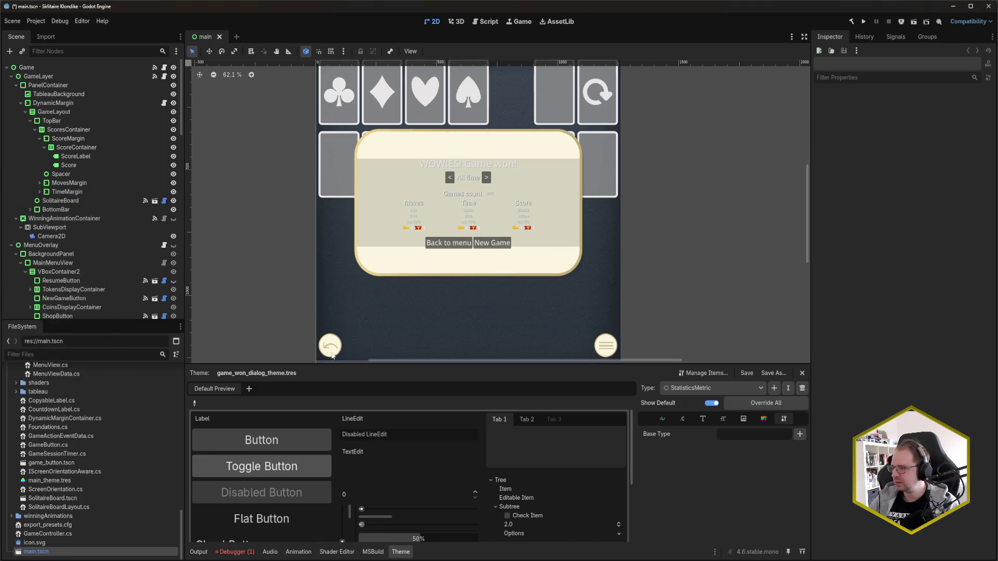
{"action": "left_click", "coordinate": [727, 388]}
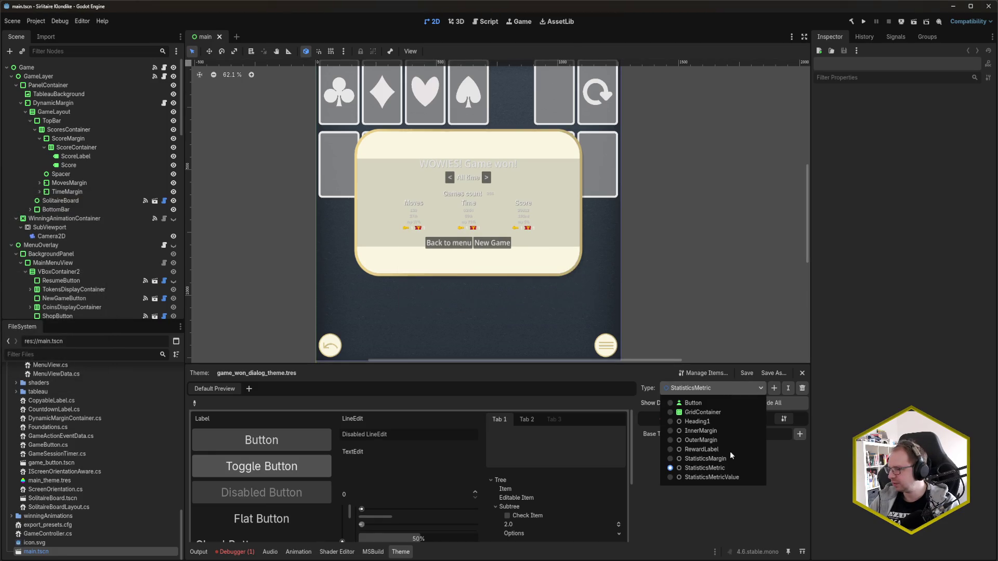
{"action": "left_click", "coordinate": [732, 479]}
{"action": "left_click", "coordinate": [799, 434]}
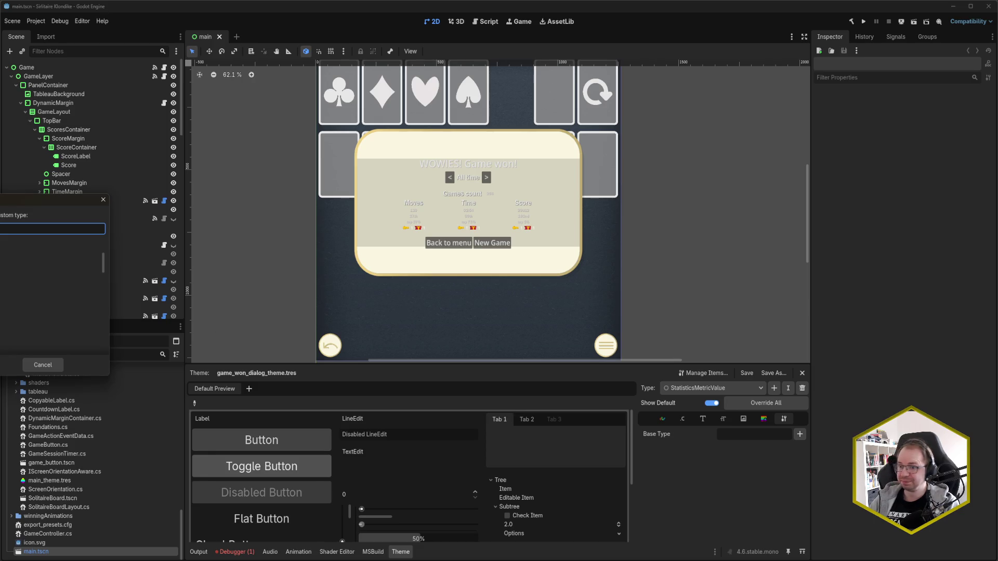
{"action": "key", "text": "Down"}
{"action": "key", "text": "Down"}
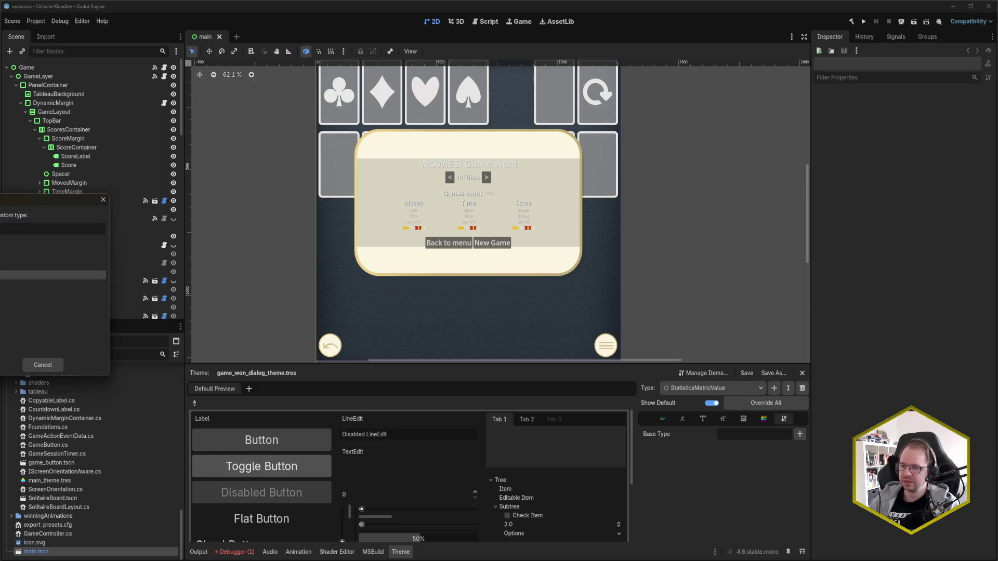
{"action": "key", "text": "Return"}
{"action": "key", "text": "ctrl+s"}
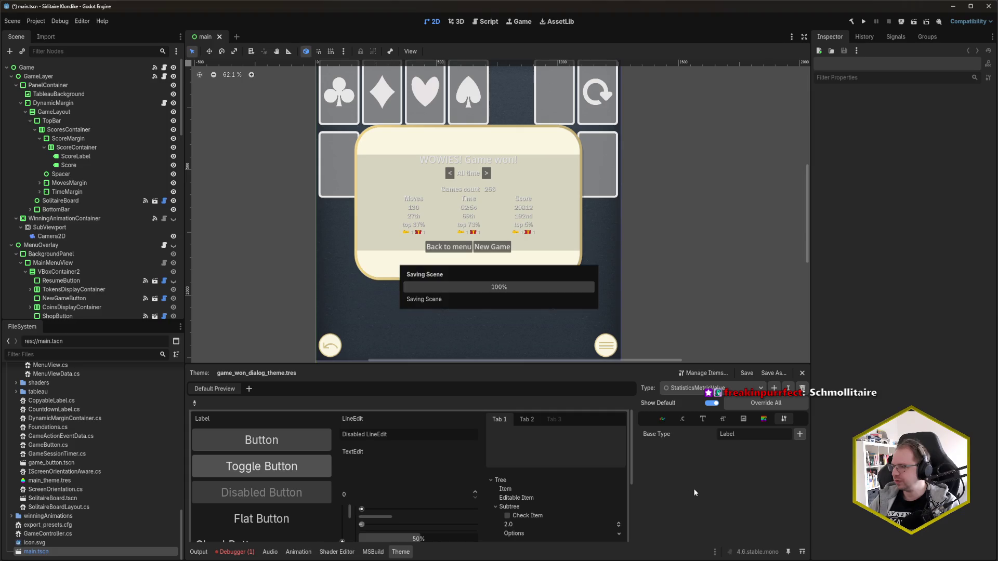
- Darken StatisticsMetric's font_color to V 20 and adjust its font_shadow_color
{"action": "left_click", "coordinate": [724, 420]}
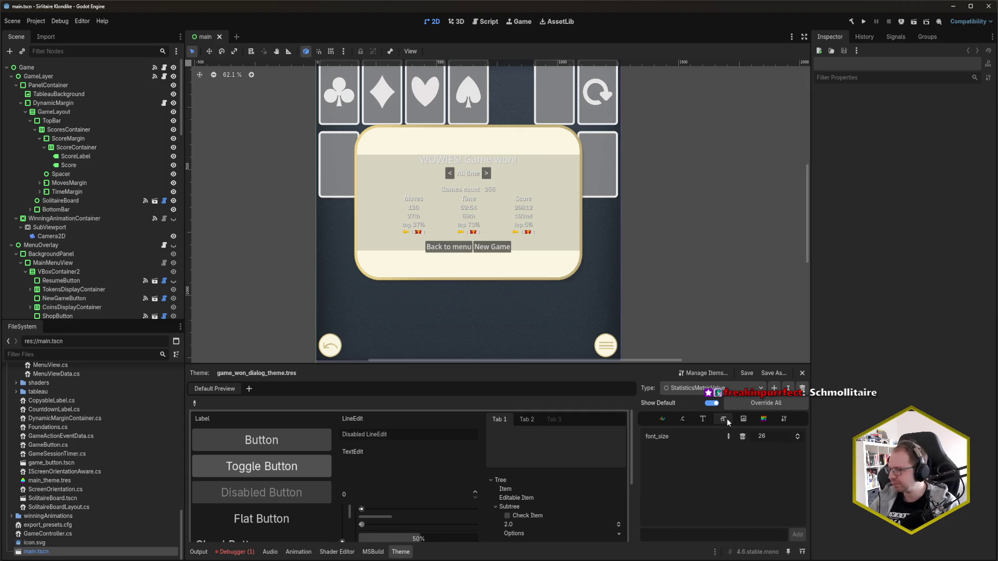
{"action": "left_click", "coordinate": [664, 420]}
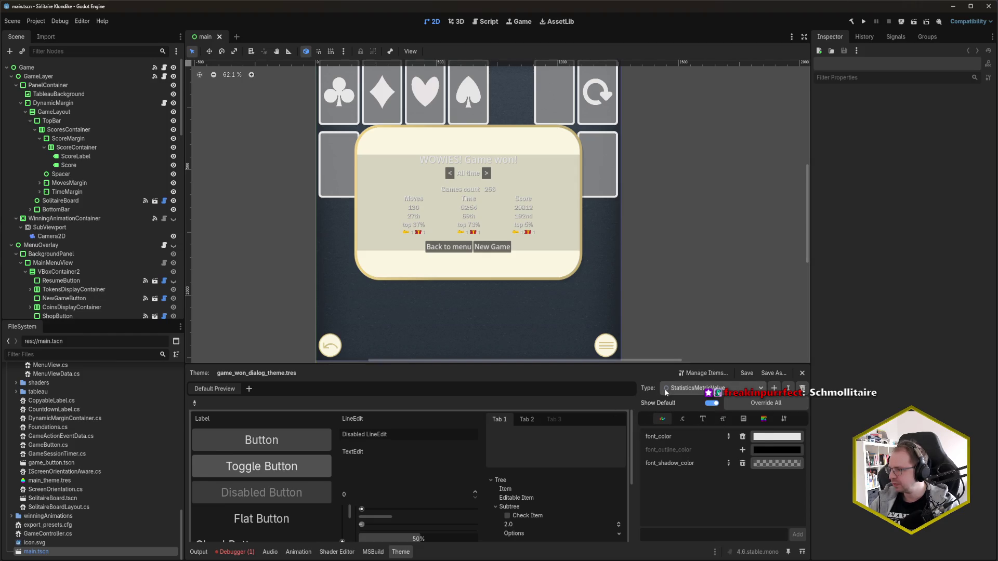
{"action": "left_click", "coordinate": [712, 388]}
{"action": "left_click", "coordinate": [701, 464]}
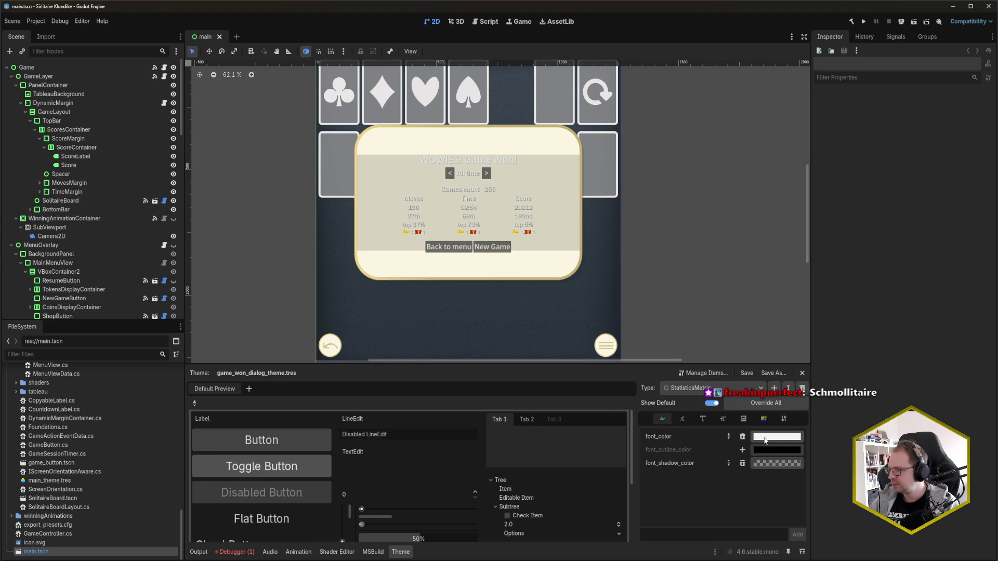
{"action": "left_click", "coordinate": [765, 438]}
{"action": "left_click", "coordinate": [819, 349]}
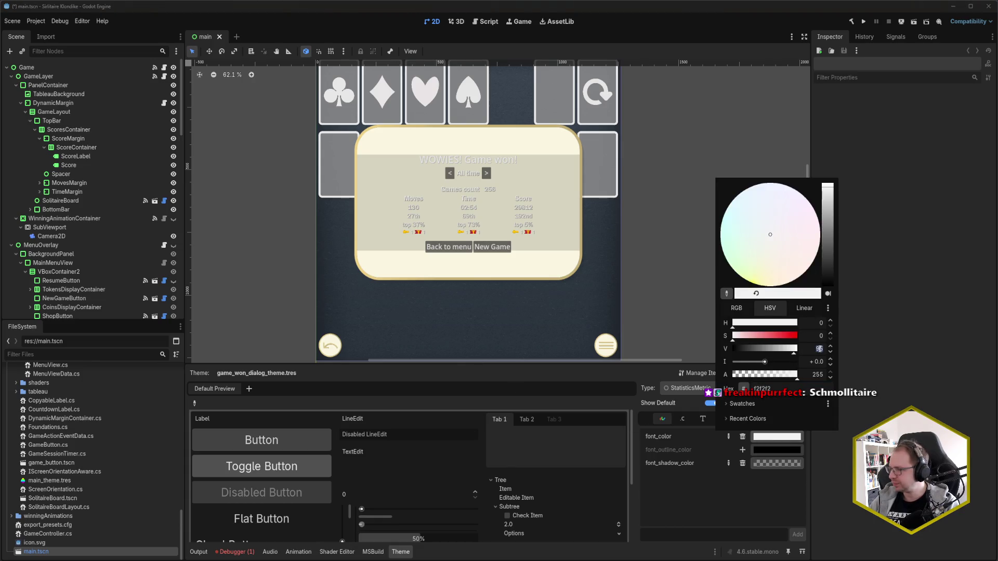
{"action": "type", "text": "20"}
{"action": "key", "text": "Return"}
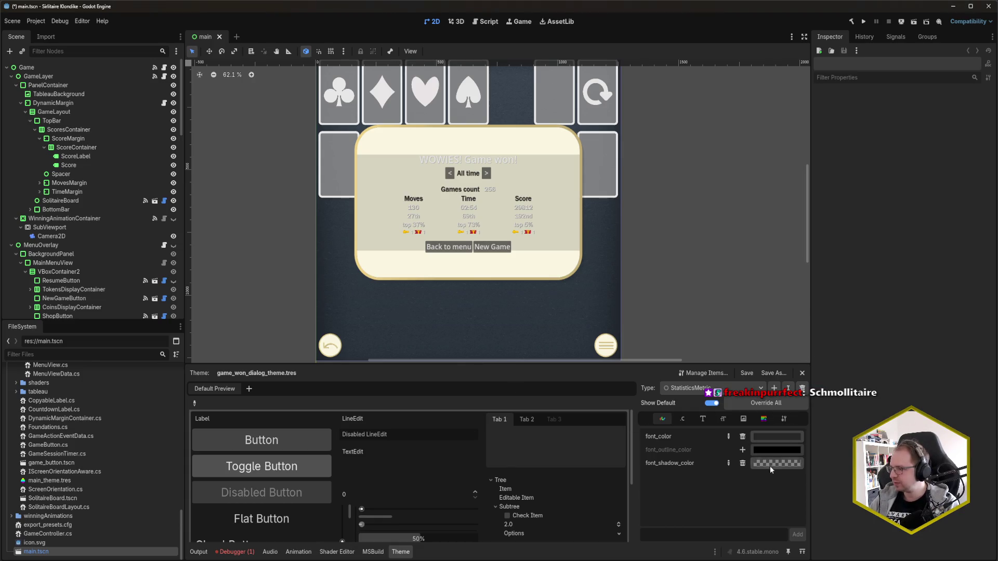
{"action": "left_click", "coordinate": [771, 464]}
{"action": "left_click", "coordinate": [818, 377]}
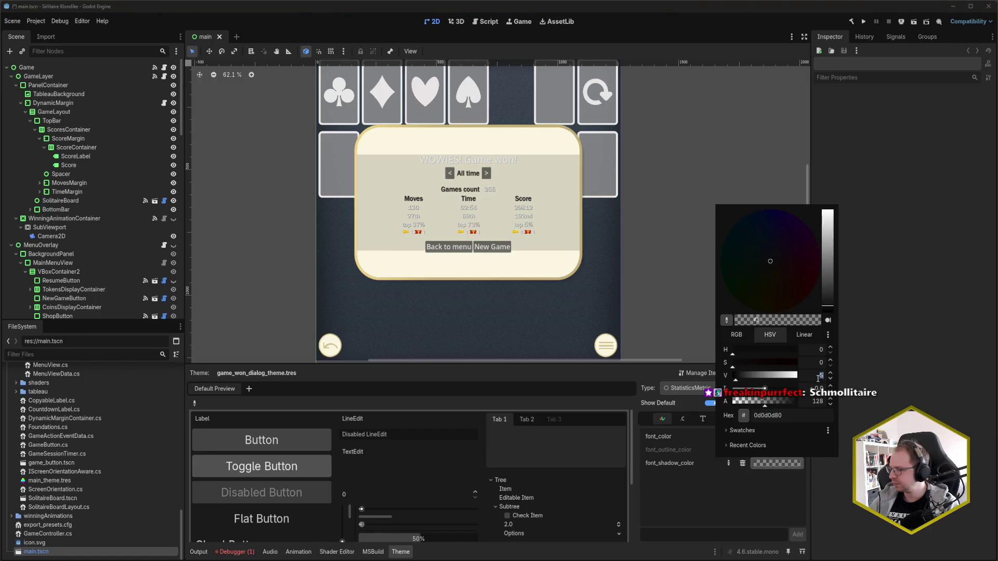
{"action": "key", "text": "BackSpace"}
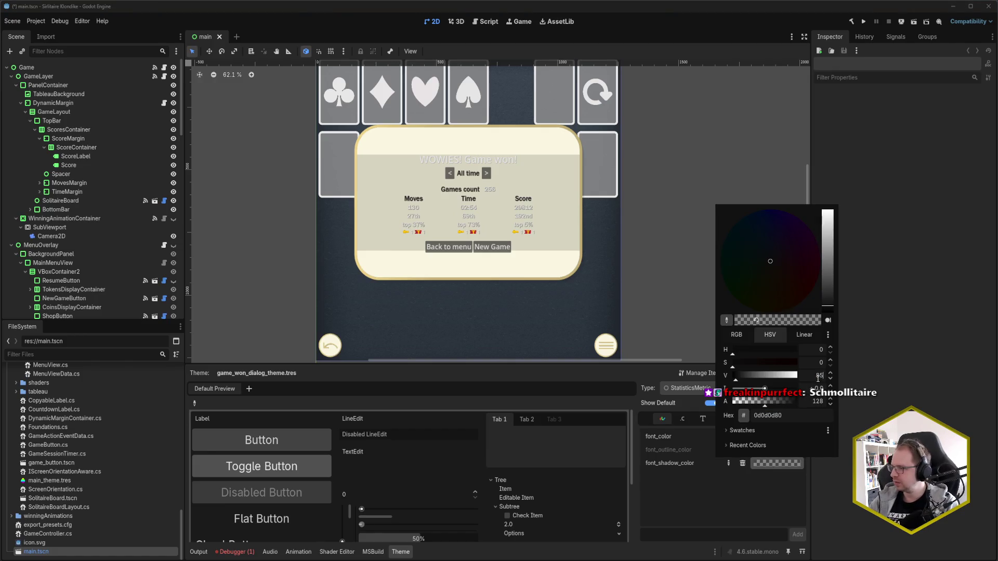
{"action": "key", "text": "Escape"}
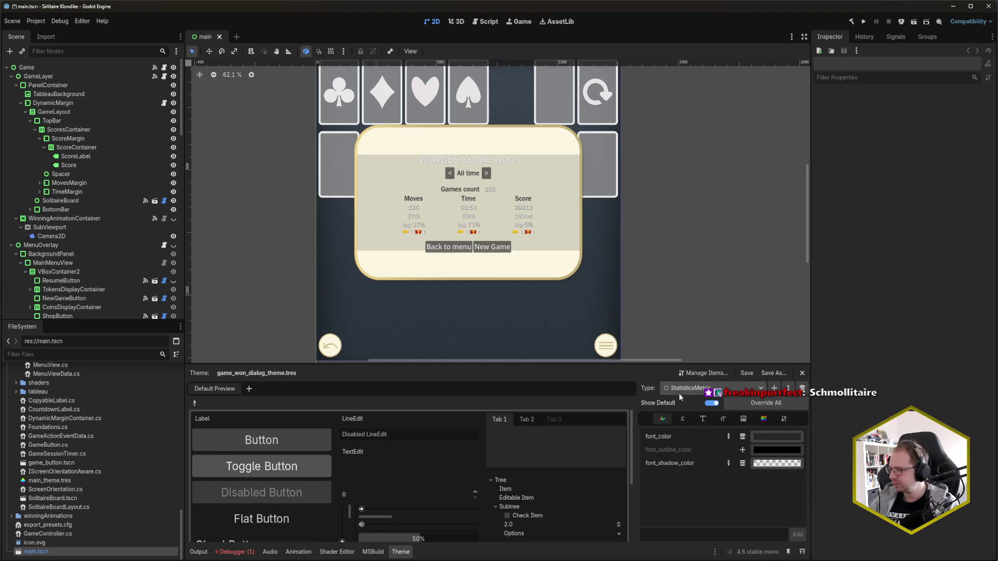
- Set StatisticsMetricValue's font_color and font_shadow_color brightness to V 20
{"action": "left_click", "coordinate": [702, 388]}
{"action": "left_click", "coordinate": [711, 477]}
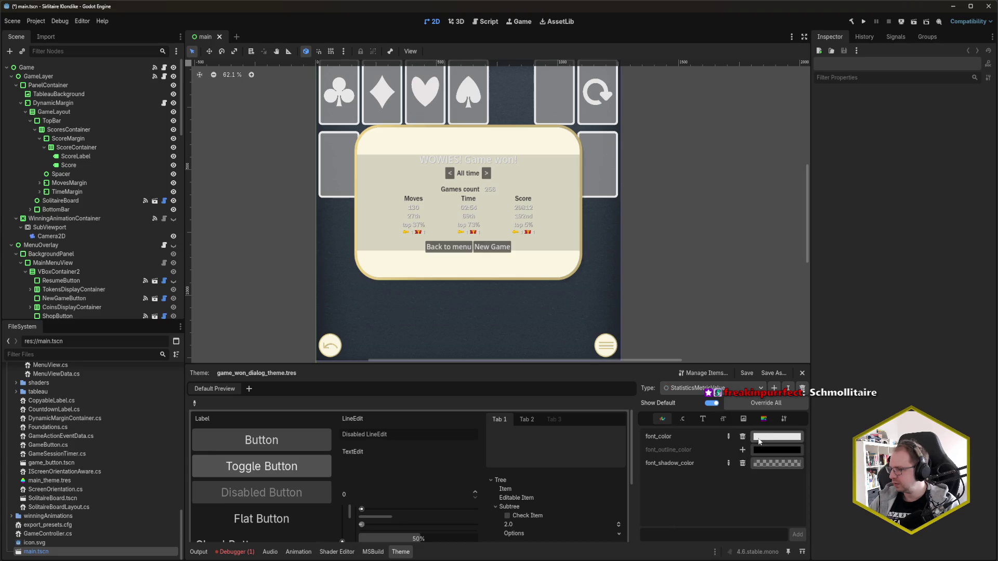
{"action": "left_click", "coordinate": [758, 441]}
{"action": "double_click", "coordinate": [819, 348]}
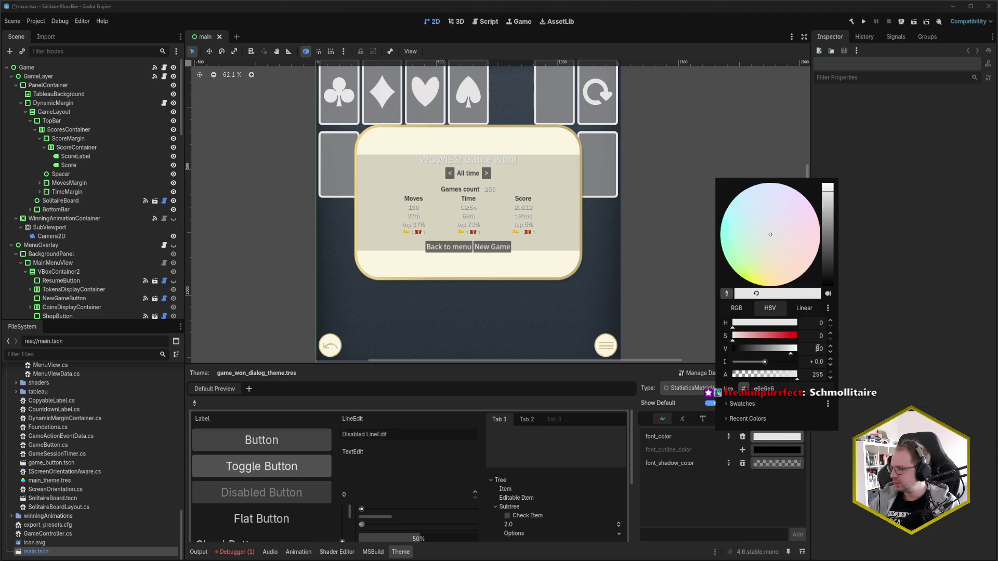
{"action": "type", "text": "20"}
{"action": "key", "text": "Return"}
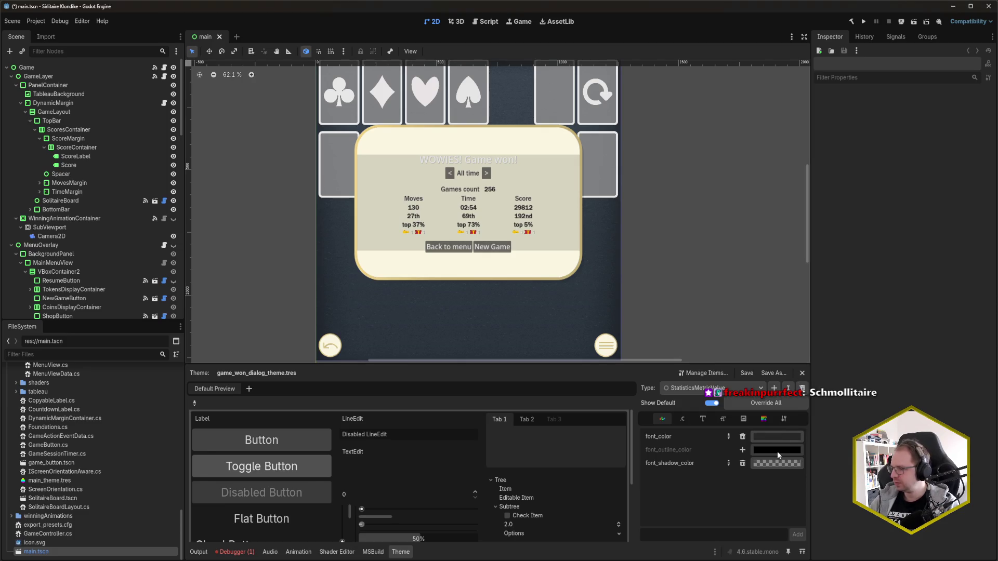
{"action": "left_click", "coordinate": [777, 462]}
{"action": "double_click", "coordinate": [819, 375]}
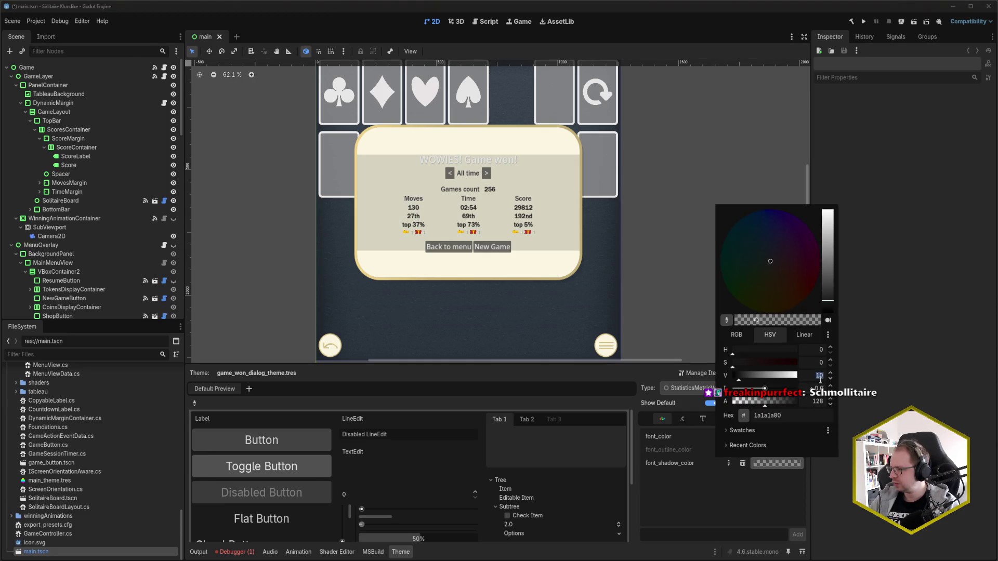
{"action": "type", "text": "20"}
{"action": "key", "text": "Return"}
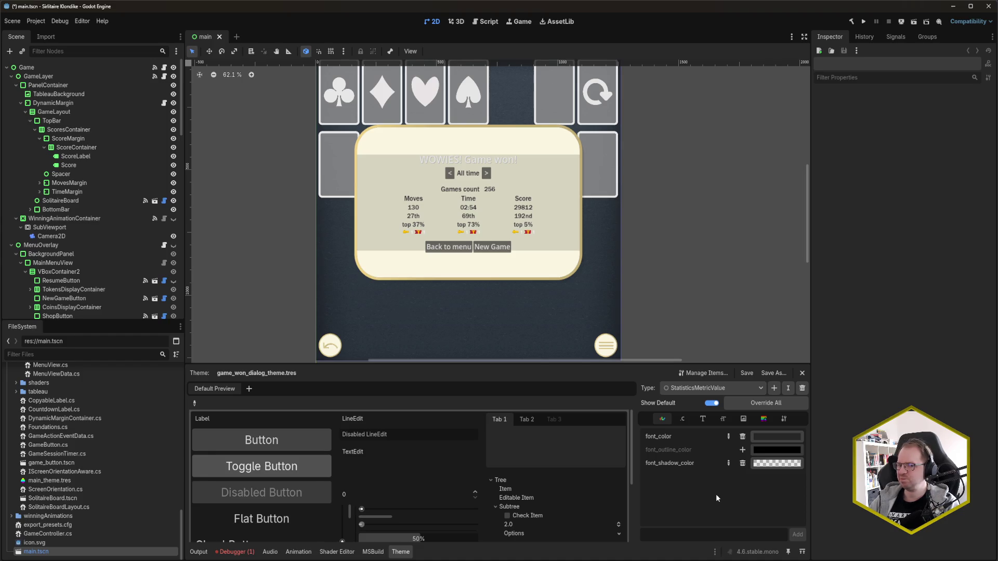
- Save, switch to RewardLabel, and set a grey brightness on its default_color
{"action": "key", "text": "ctrl+s"}
{"action": "left_click", "coordinate": [710, 388]}
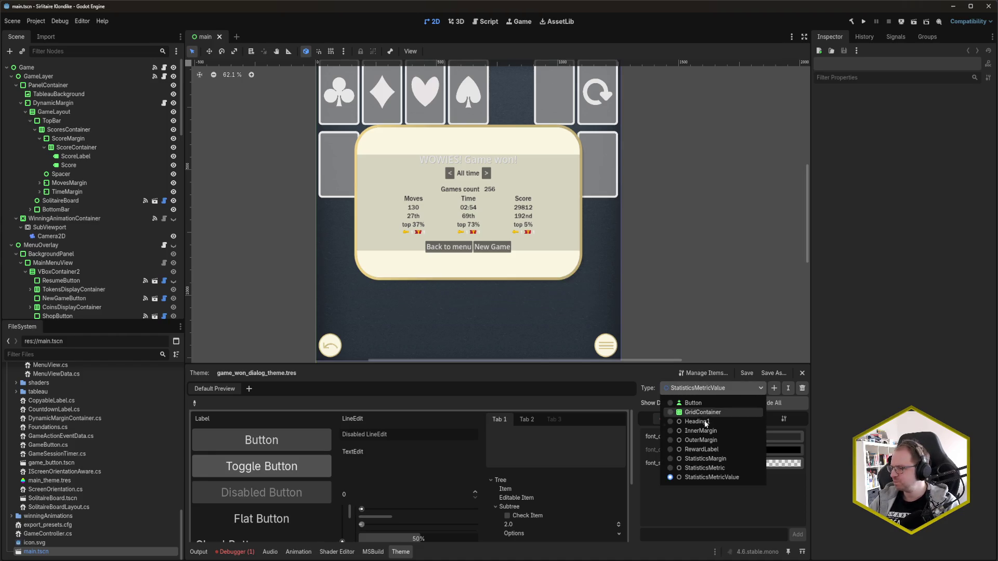
{"action": "left_click", "coordinate": [722, 449]}
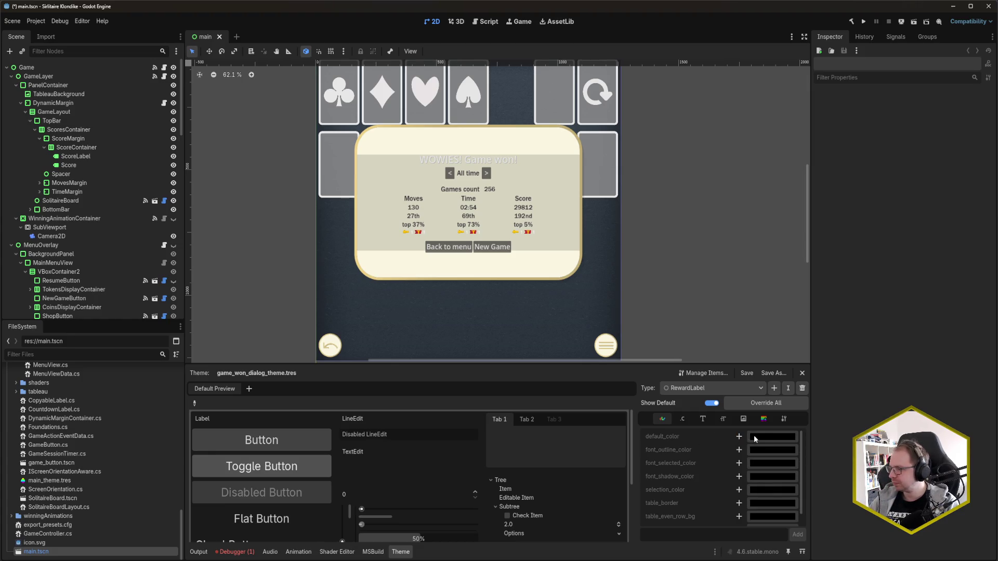
{"action": "left_click", "coordinate": [785, 437]}
{"action": "left_click", "coordinate": [815, 347]}
{"action": "type", "text": "15"}
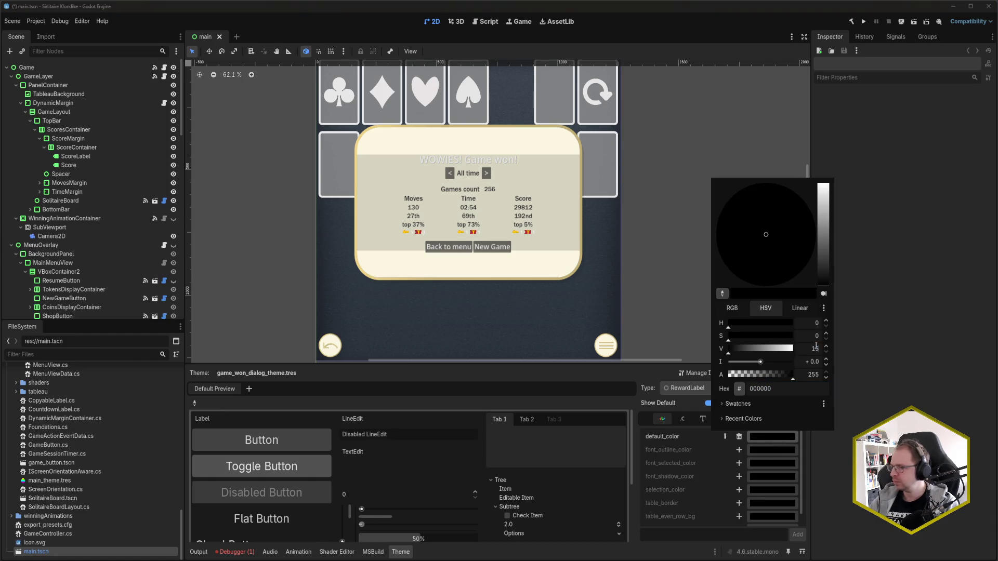
{"action": "key", "text": "Return"}
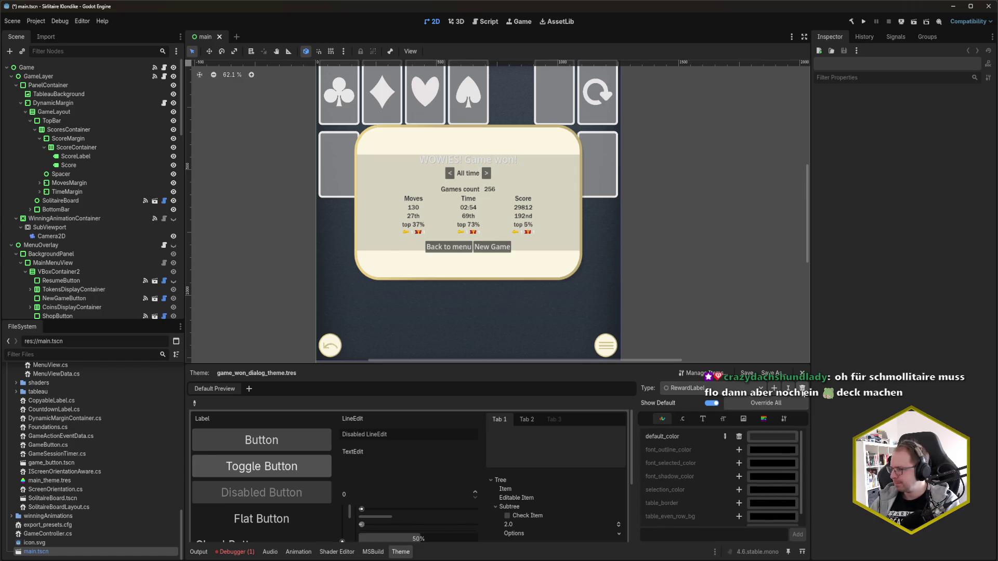
- Review RewardLabel's base type, icon, font size and constant items
{"action": "left_click", "coordinate": [789, 420]}
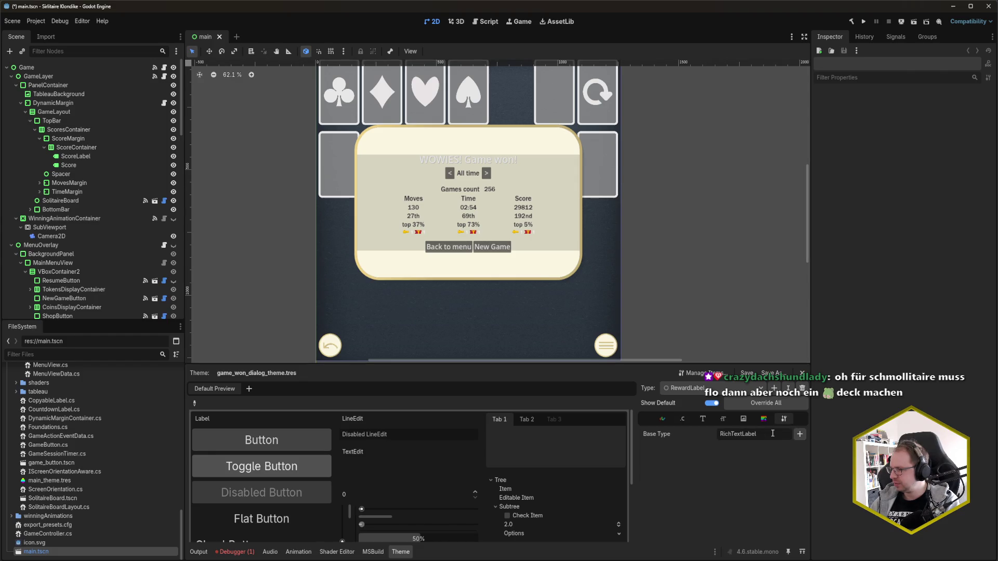
{"action": "left_click", "coordinate": [743, 419]}
{"action": "left_click", "coordinate": [703, 419]}
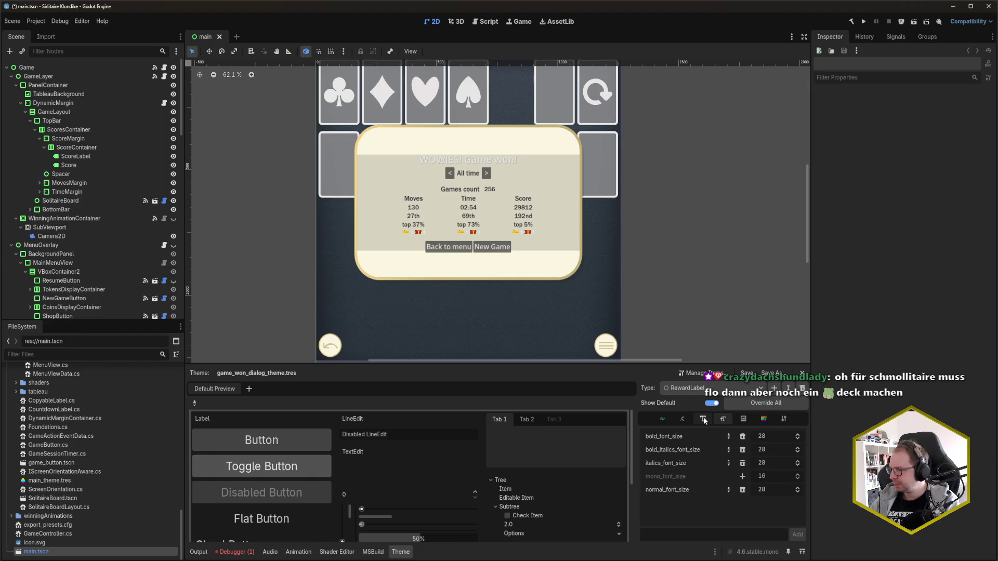
{"action": "left_click", "coordinate": [722, 419]}
{"action": "left_click", "coordinate": [662, 419]}
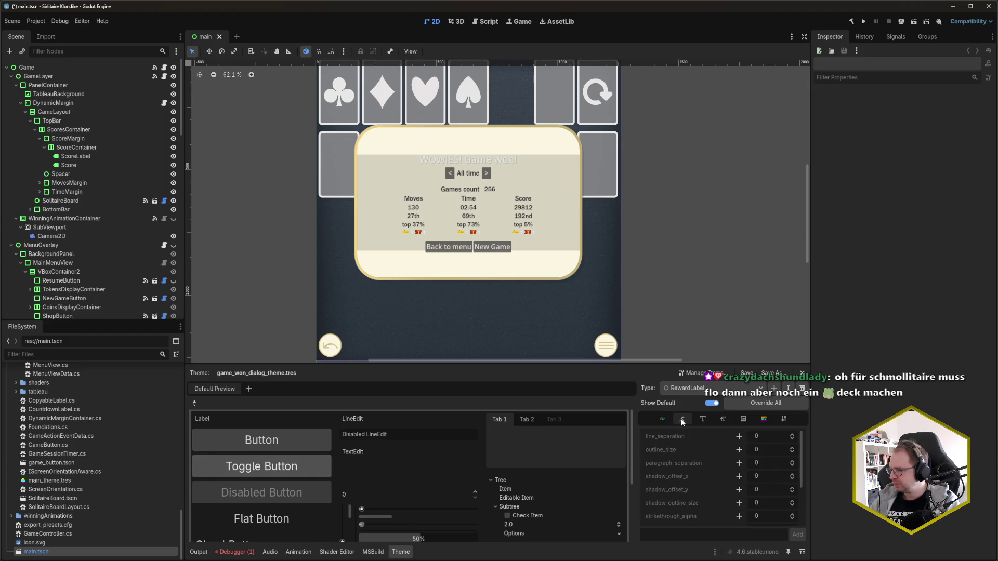
{"action": "left_click", "coordinate": [661, 420]}
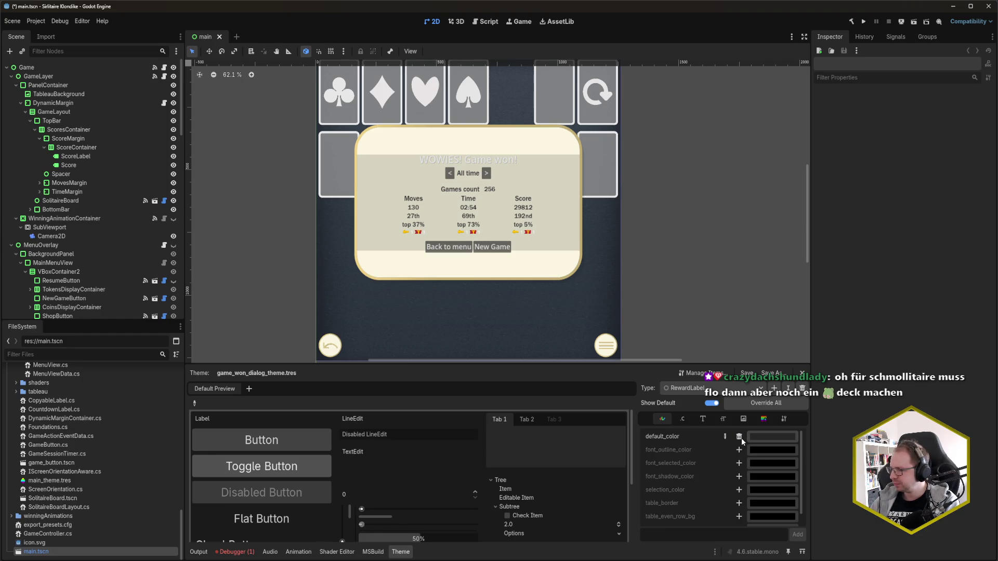
- Delete RewardLabel's default_color override, save, and select the Heading1 type
{"action": "left_click", "coordinate": [738, 436]}
{"action": "key", "text": "ctrl+s"}
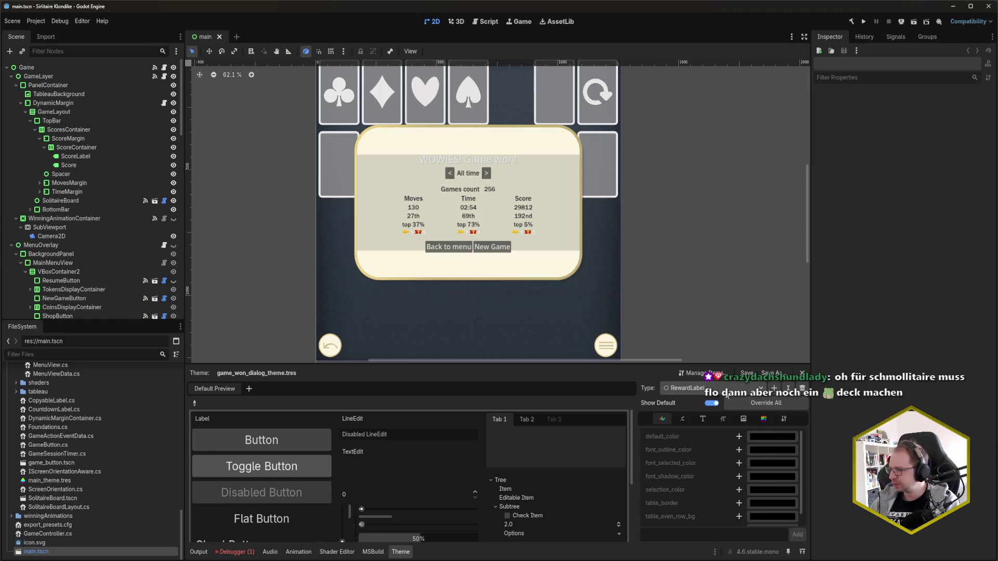
{"action": "left_click", "coordinate": [727, 395]}
{"action": "left_click", "coordinate": [742, 442]}
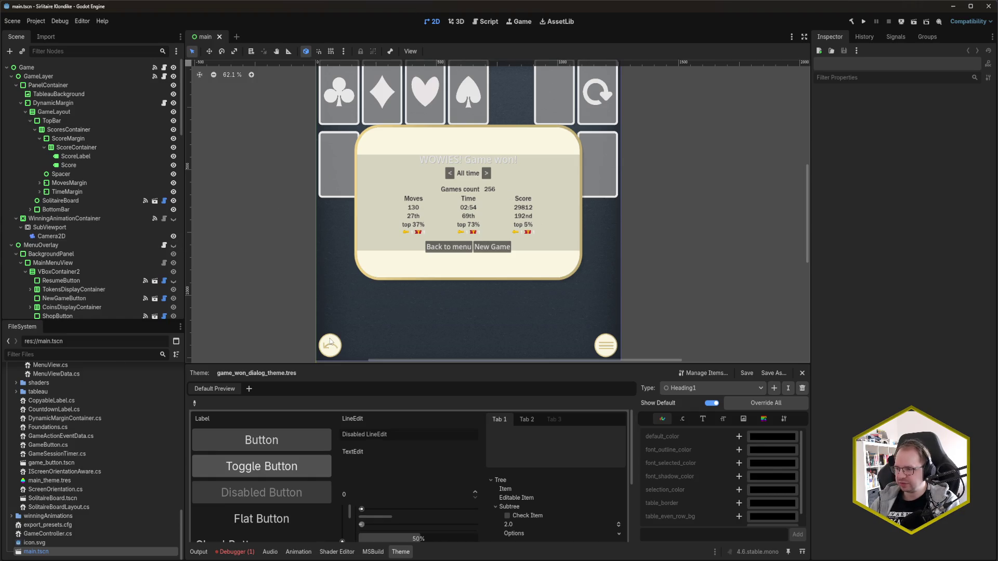
- Inspect FirstGameWonLabel's theme overrides in the Inspector
{"action": "scroll", "coordinate": [91, 265], "scroll_direction": "down", "scroll_amount": 5}
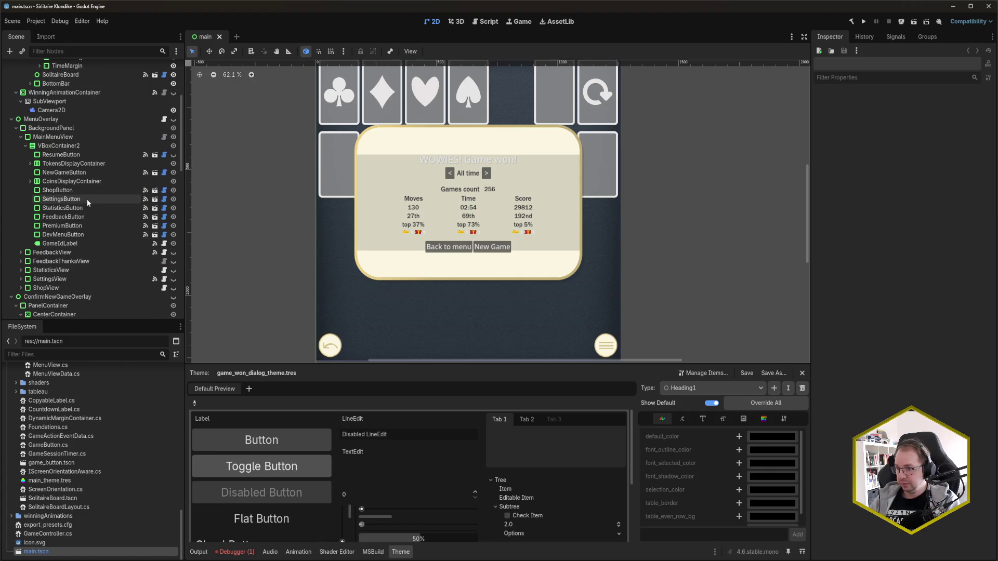
{"action": "scroll", "coordinate": [86, 199], "scroll_direction": "up", "scroll_amount": 1}
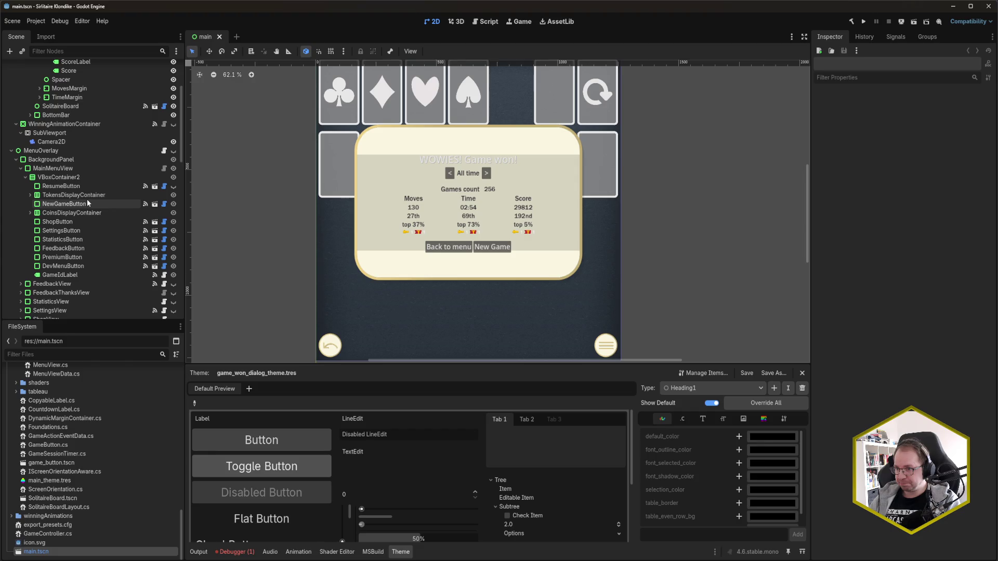
{"action": "scroll", "coordinate": [87, 200], "scroll_direction": "down", "scroll_amount": 9}
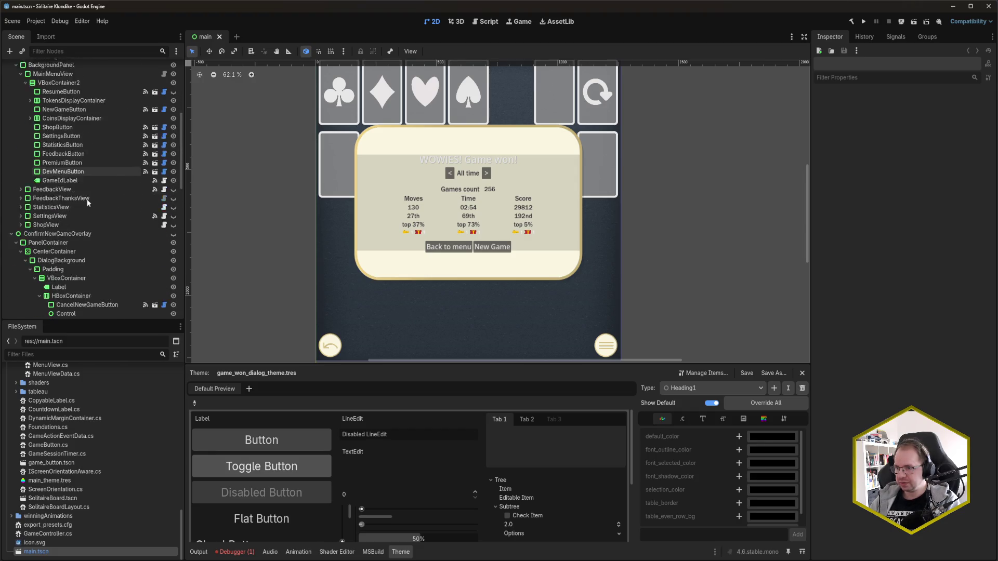
{"action": "scroll", "coordinate": [88, 202], "scroll_direction": "down", "scroll_amount": 5}
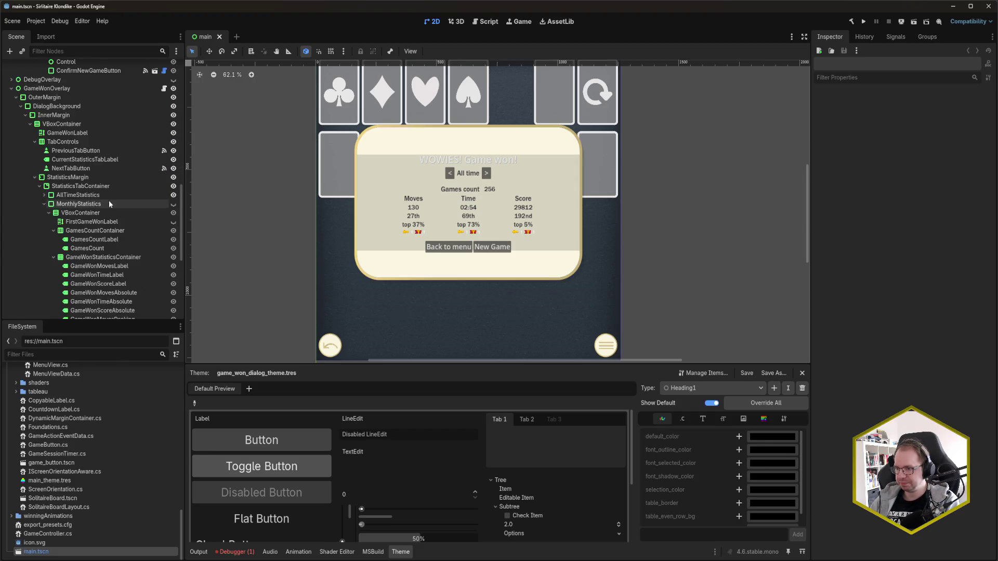
{"action": "left_click", "coordinate": [99, 222]}
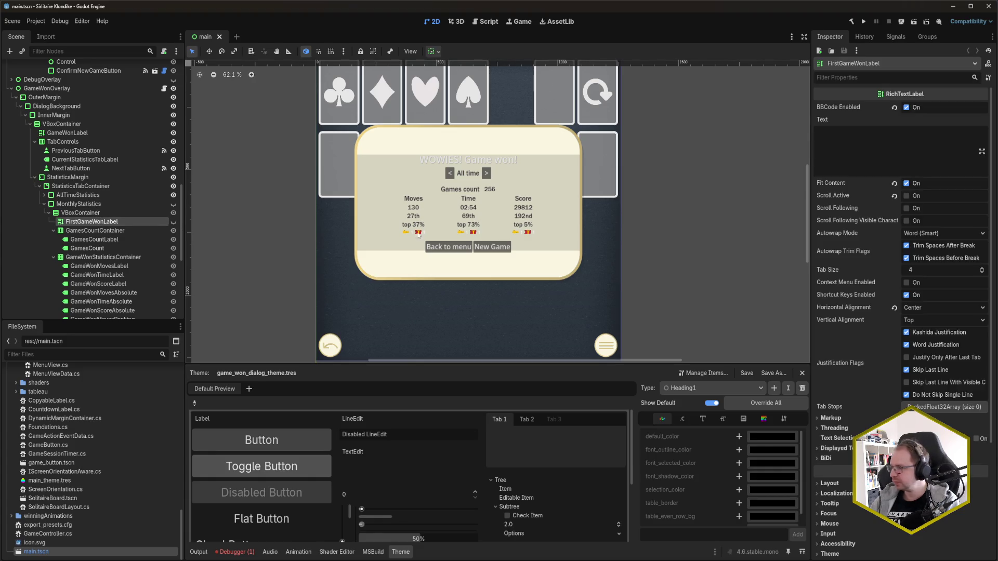
{"action": "scroll", "coordinate": [863, 405], "scroll_direction": "down", "scroll_amount": 5}
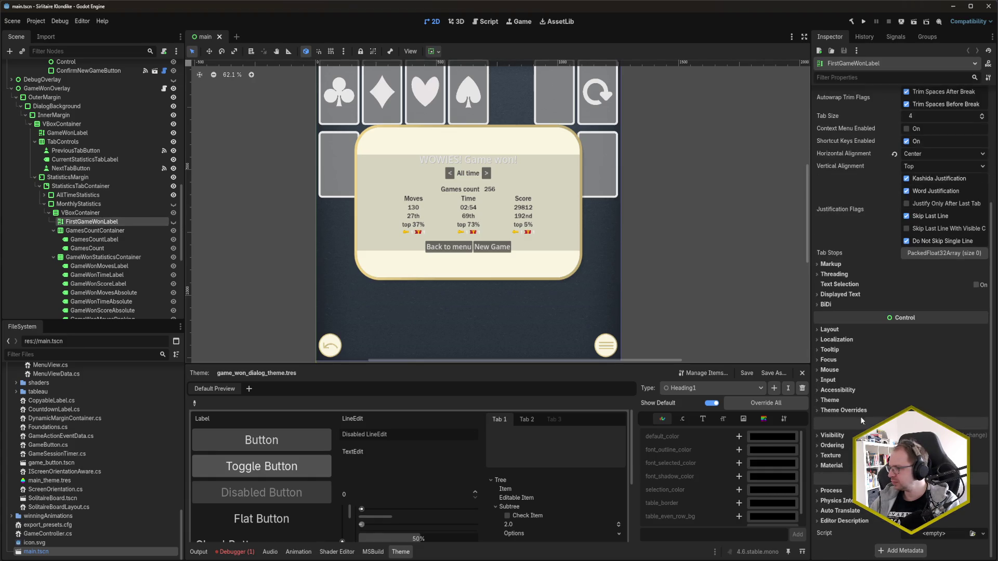
{"action": "left_click", "coordinate": [858, 410]}
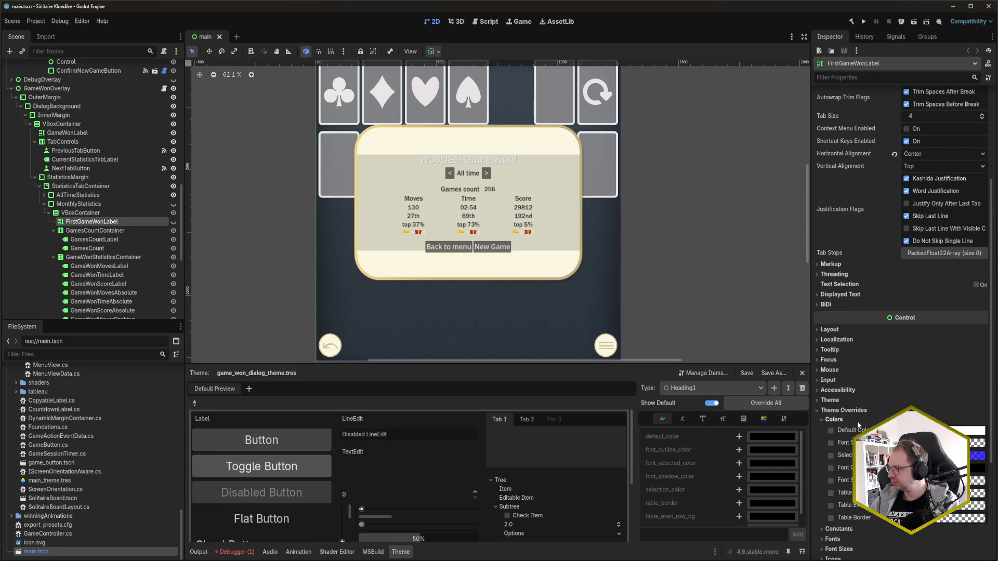
{"action": "left_click", "coordinate": [854, 420]}
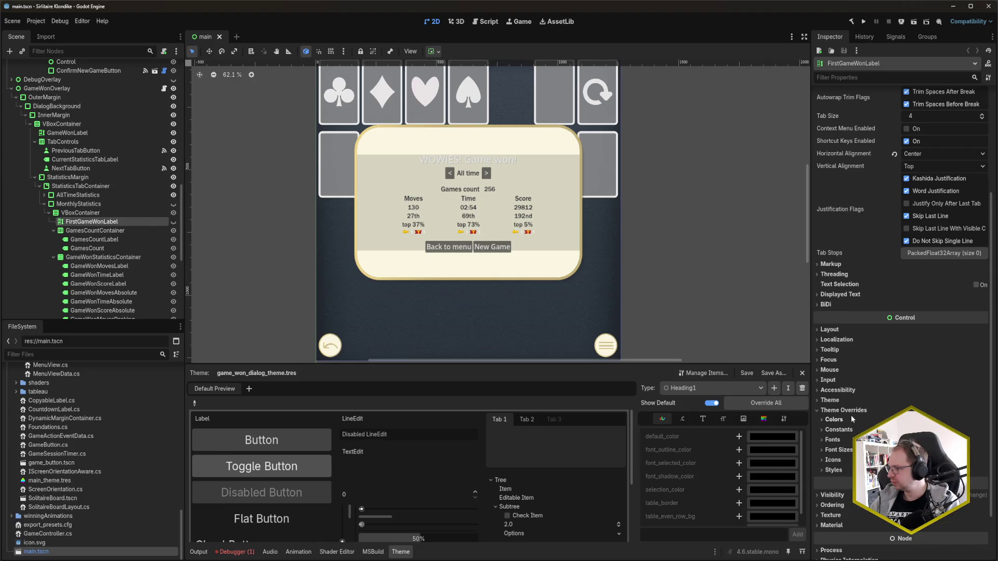
{"action": "left_click", "coordinate": [853, 413]}
{"action": "scroll", "coordinate": [863, 410], "scroll_direction": "up", "scroll_amount": 5}
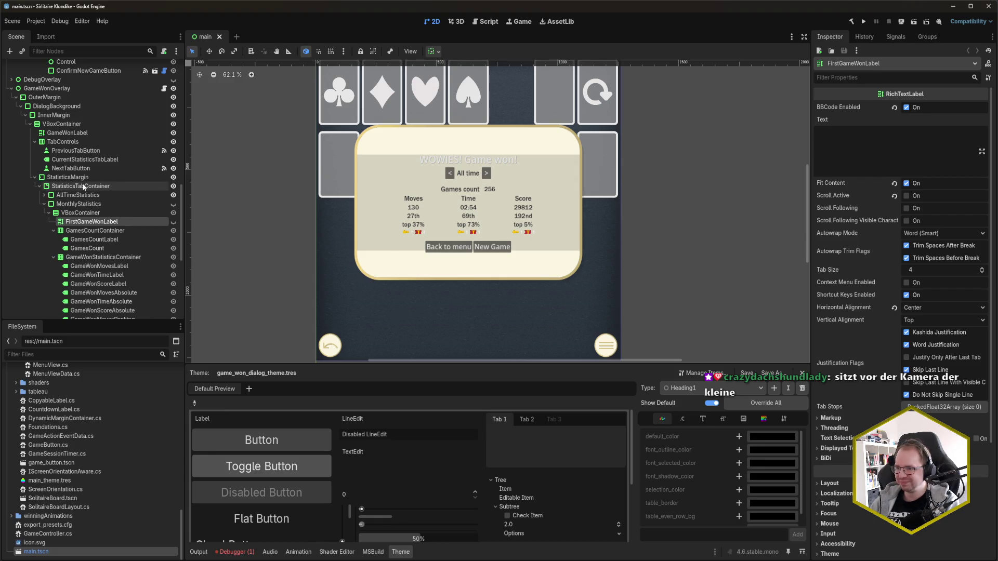
- Select GameWonLabel and check its Theme section for the Heading1 variation
{"action": "left_click", "coordinate": [81, 141]}
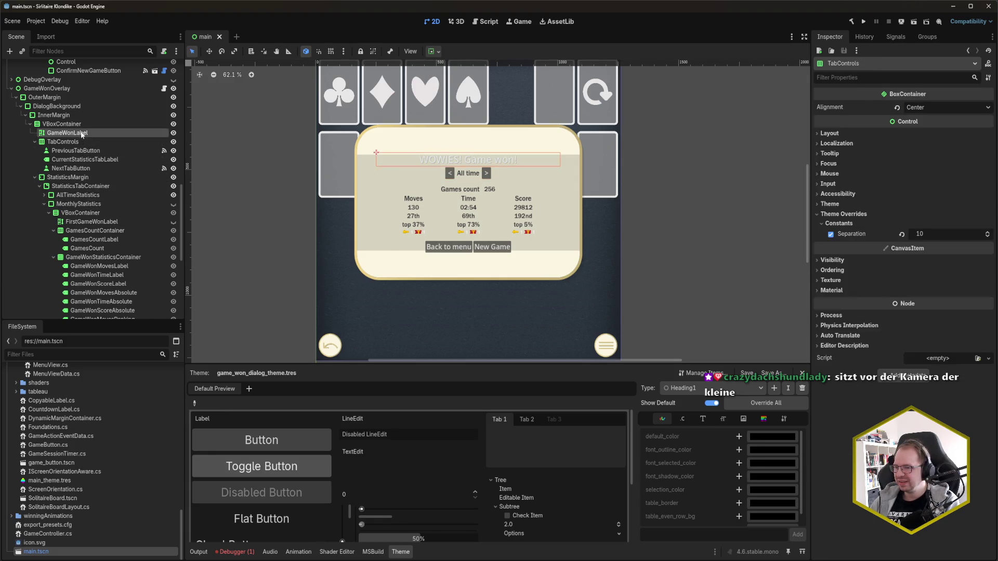
{"action": "left_click", "coordinate": [82, 134]}
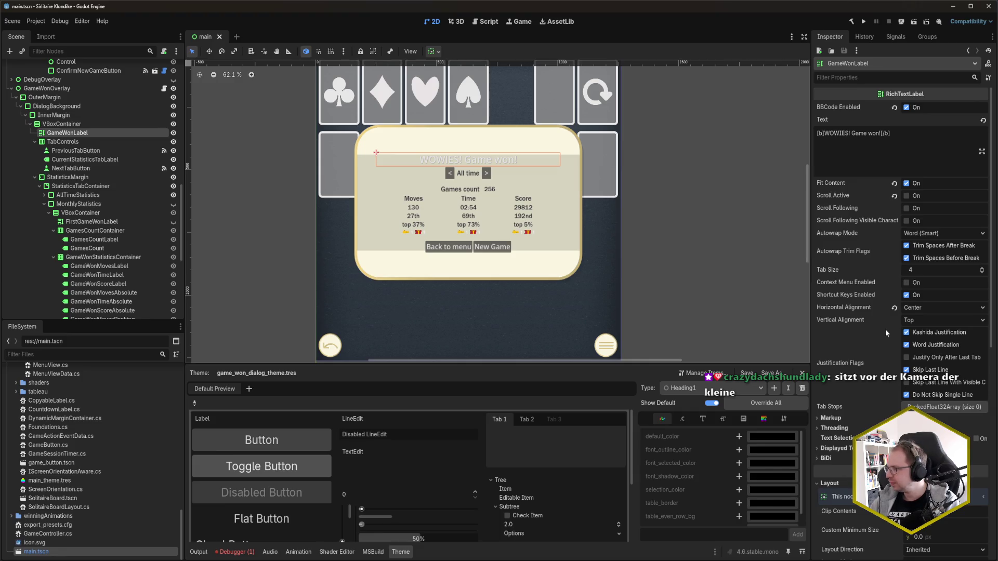
{"action": "scroll", "coordinate": [858, 323], "scroll_direction": "down", "scroll_amount": 10}
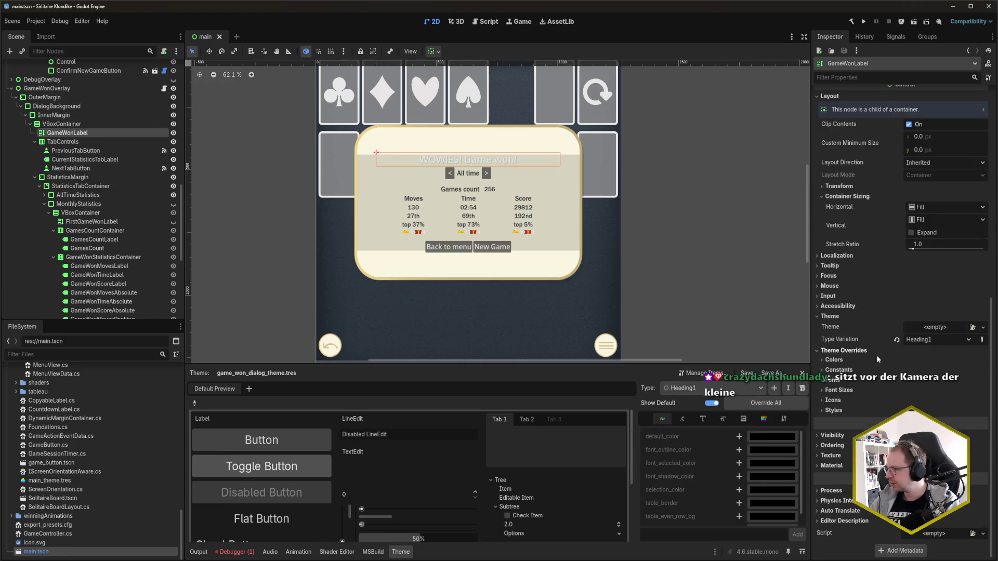
{"action": "mouse_move", "coordinate": [862, 348]}
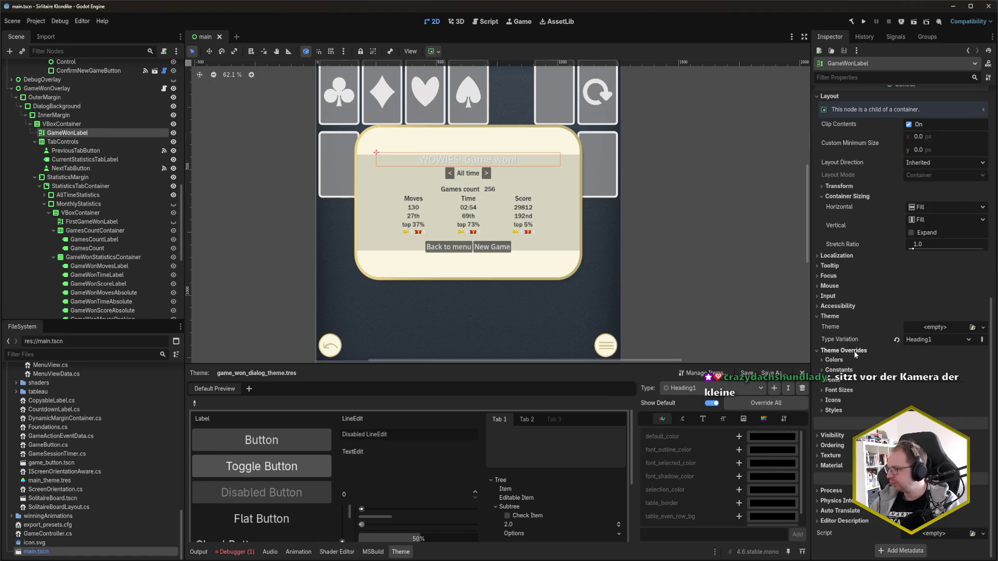
{"action": "left_click", "coordinate": [853, 351]}
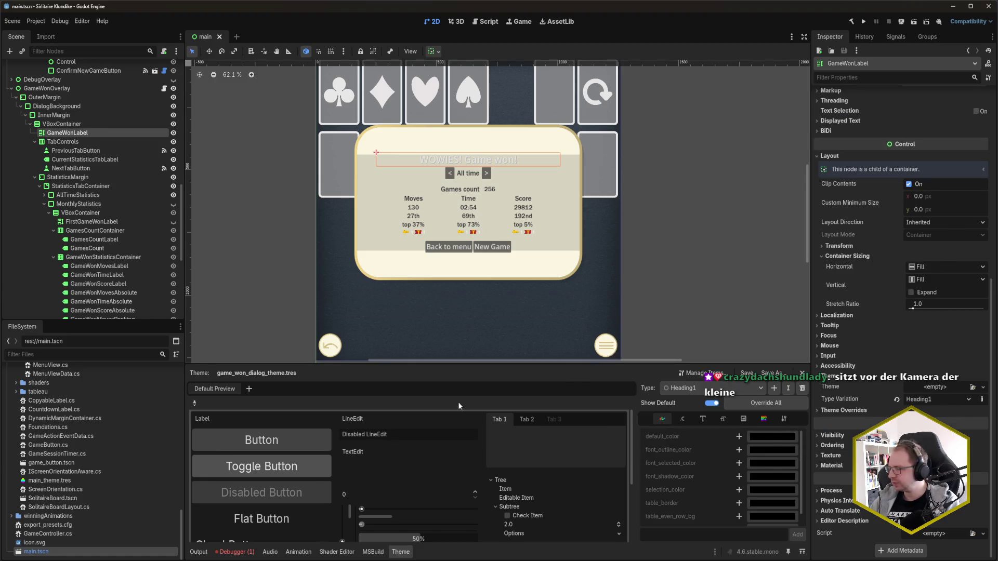
- Add a default_color override to Heading1 with brightness 85
{"action": "left_click", "coordinate": [738, 437]}
{"action": "left_click", "coordinate": [776, 436]}
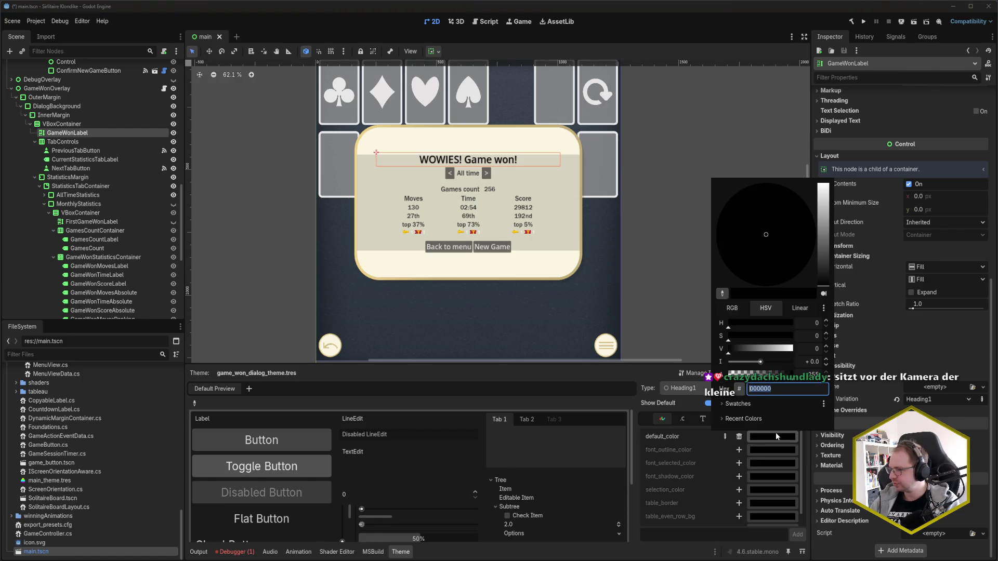
{"action": "left_click", "coordinate": [813, 349]}
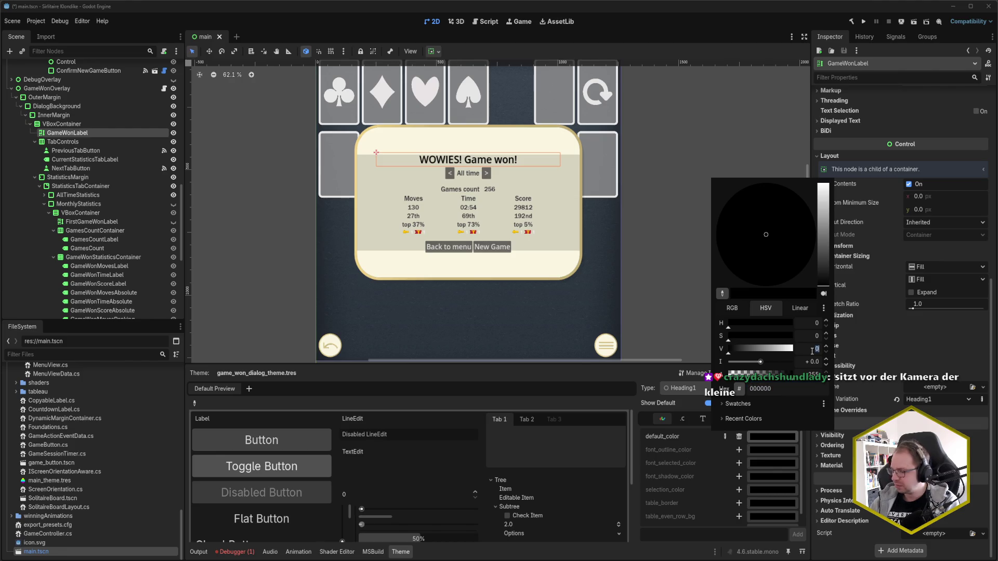
{"action": "type", "text": "85"}
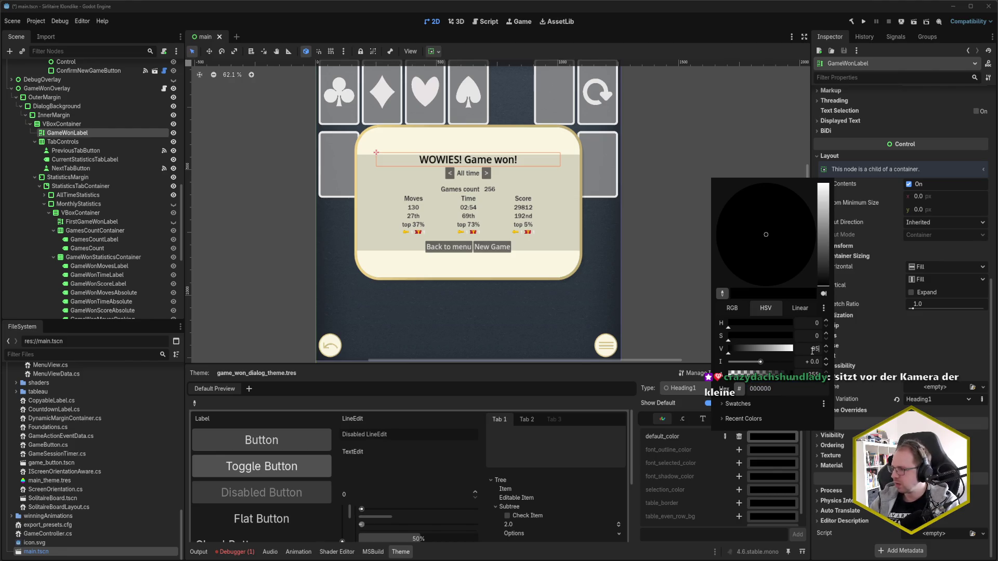
{"action": "left_click", "coordinate": [781, 444]}
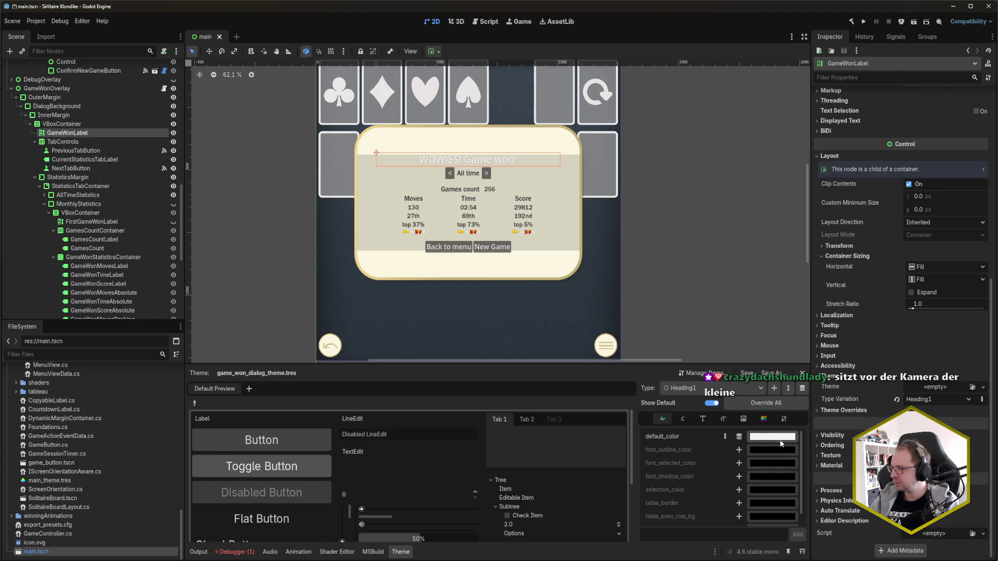
- Try brightness 95 on default_color, cancel it, and add a font_shadow_color override
{"action": "left_click", "coordinate": [781, 444]}
{"action": "left_click", "coordinate": [813, 349]}
{"action": "type", "text": "95"}
{"action": "key", "text": "Return"}
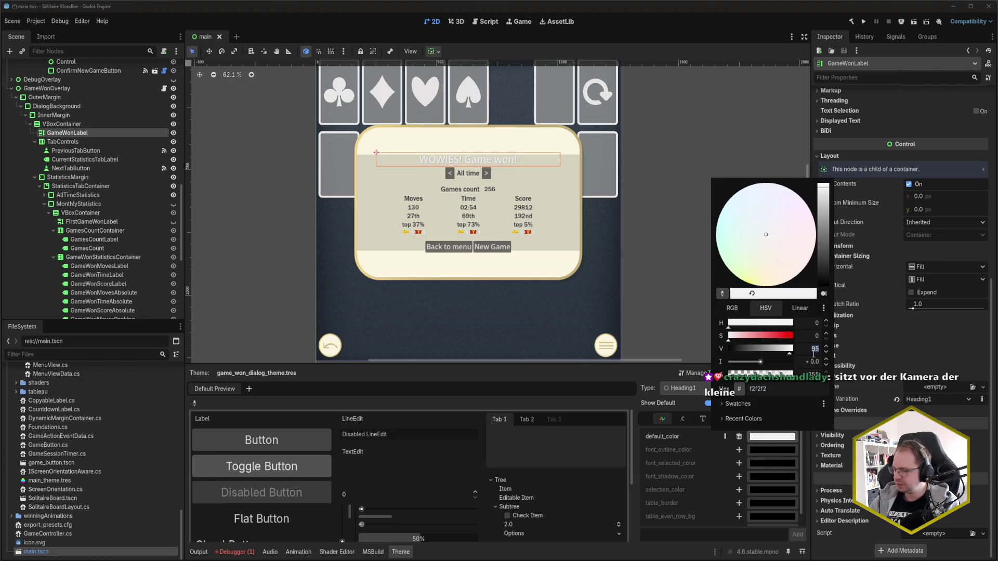
{"action": "key", "text": "Escape"}
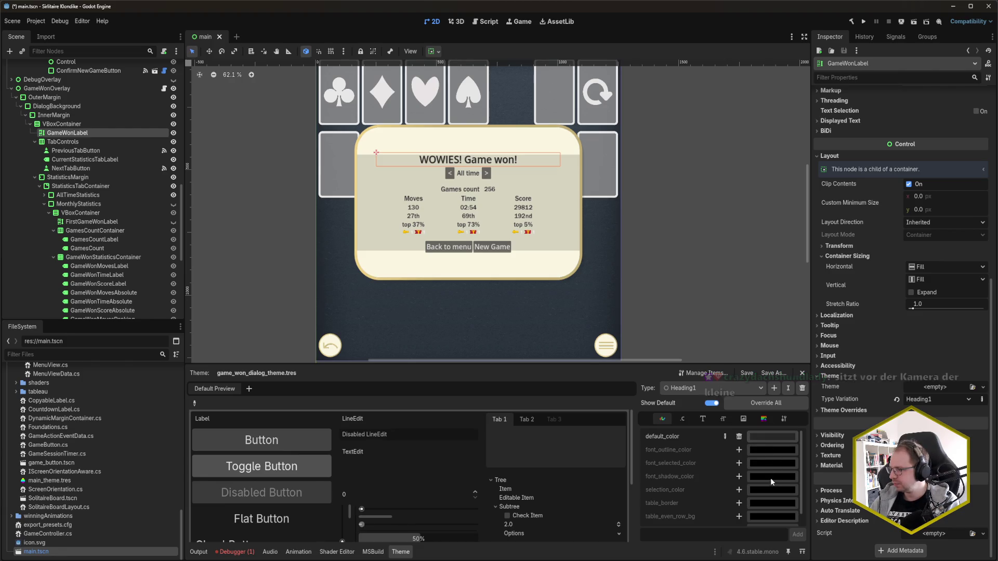
{"action": "left_click", "coordinate": [779, 477]}
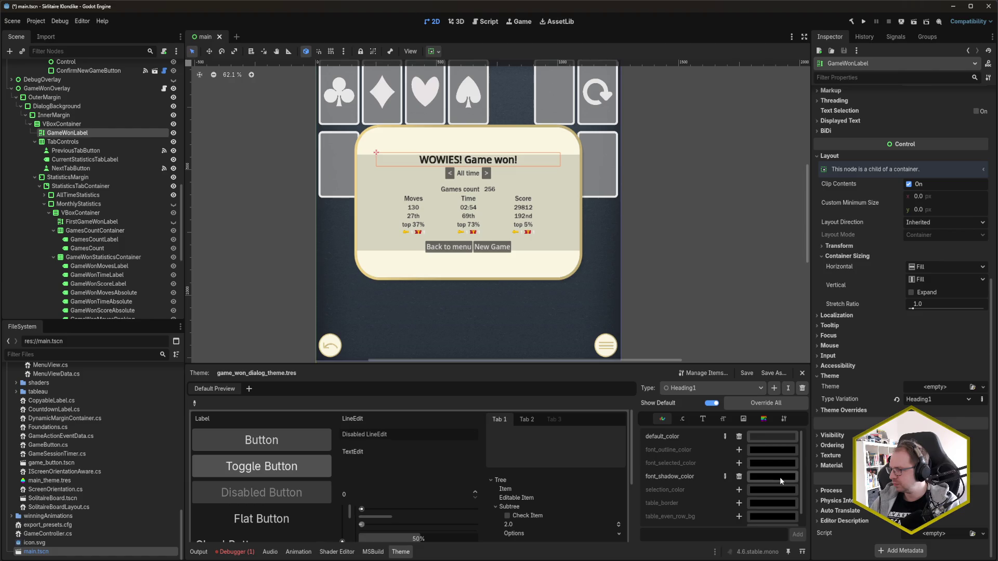
- Set Heading1's font_shadow_color to the recent d9d9d980 swatch, then save main.tscn
{"action": "left_click", "coordinate": [780, 477]}
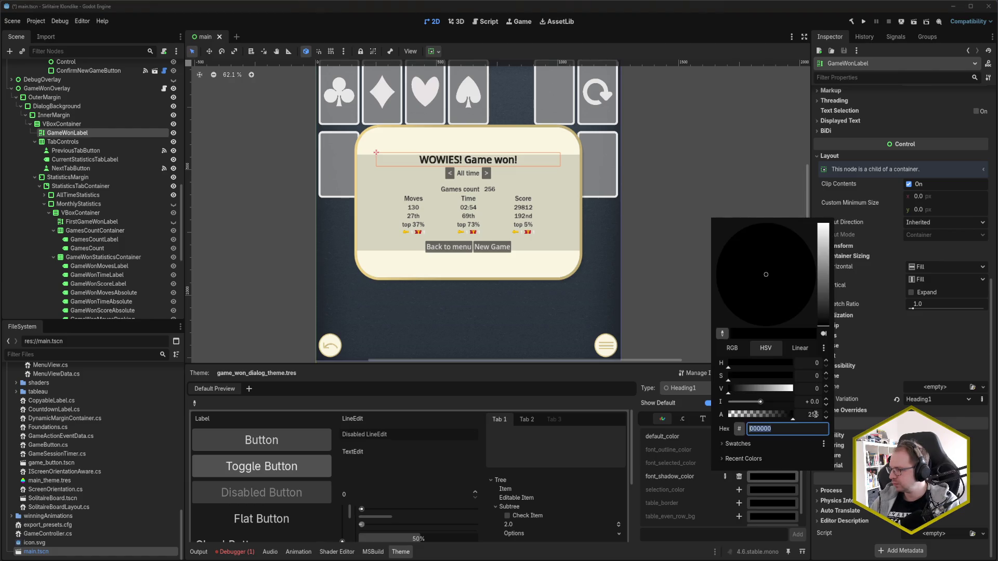
{"action": "left_click", "coordinate": [745, 459]}
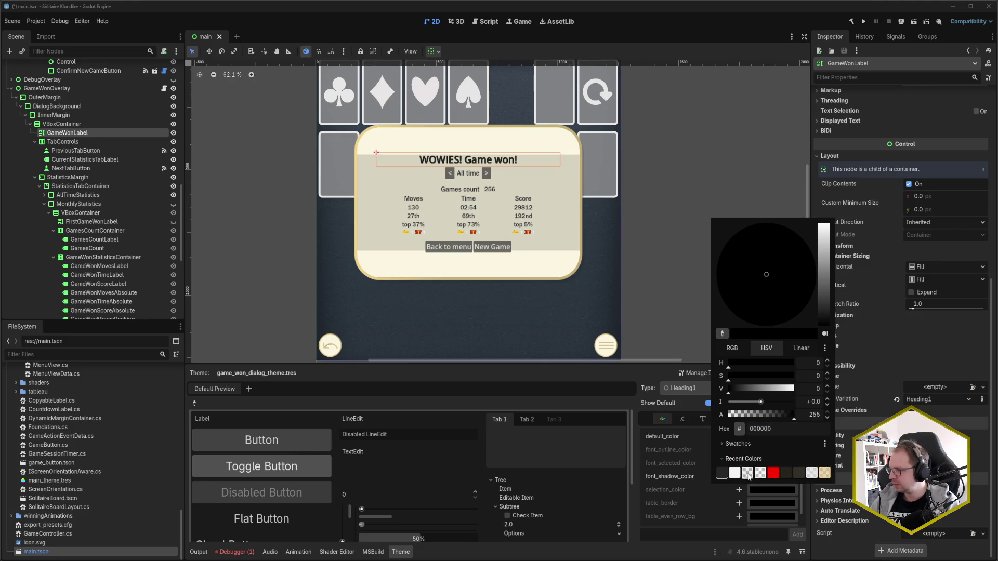
{"action": "left_click", "coordinate": [747, 472]}
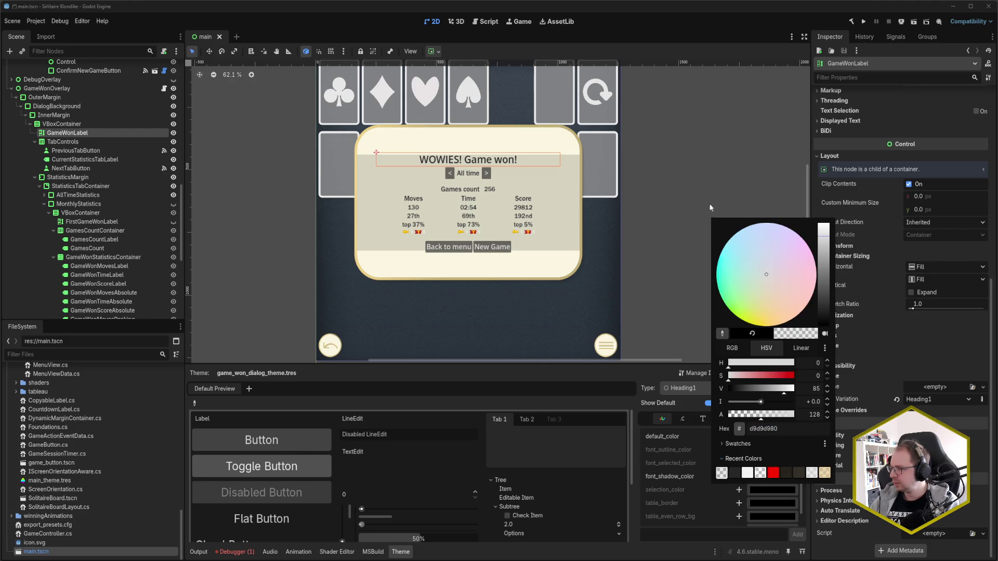
{"action": "left_click", "coordinate": [677, 529]}
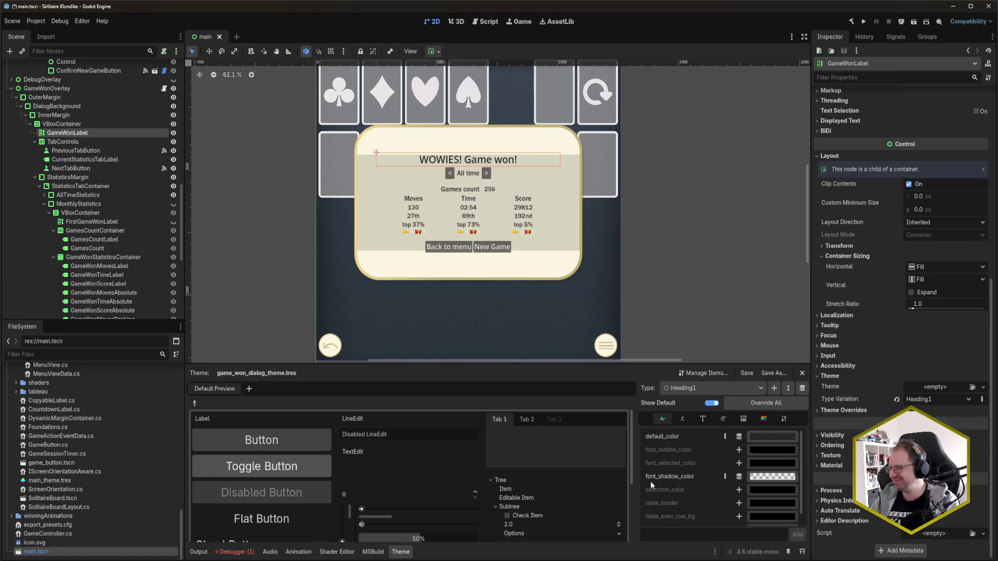
{"action": "key", "text": "ctrl+s"}
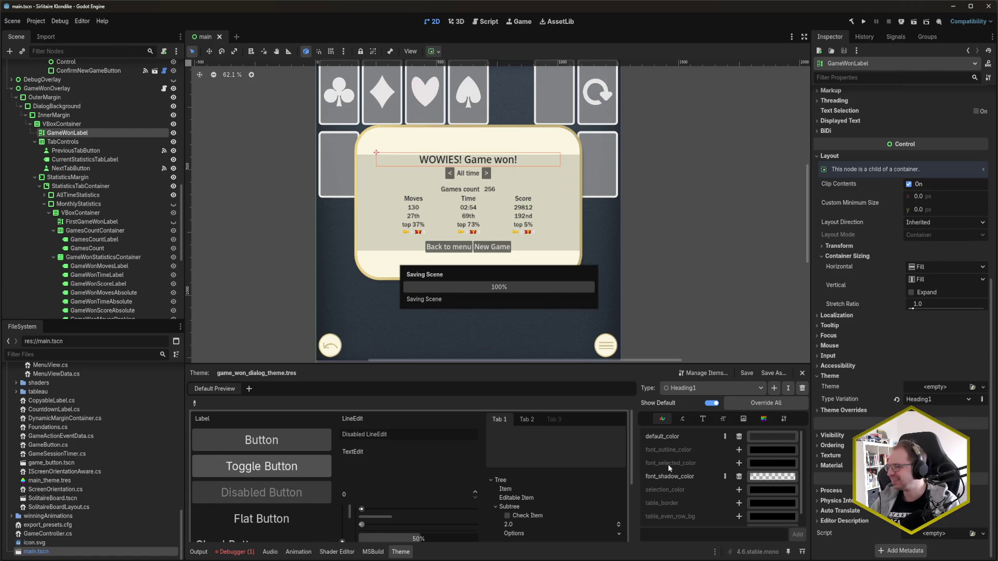
{"action": "scroll", "coordinate": [136, 241], "scroll_direction": "down", "scroll_amount": 5}
{"action": "scroll", "coordinate": [136, 241], "scroll_direction": "down", "scroll_amount": 3}
{"action": "left_click", "coordinate": [104, 215]}
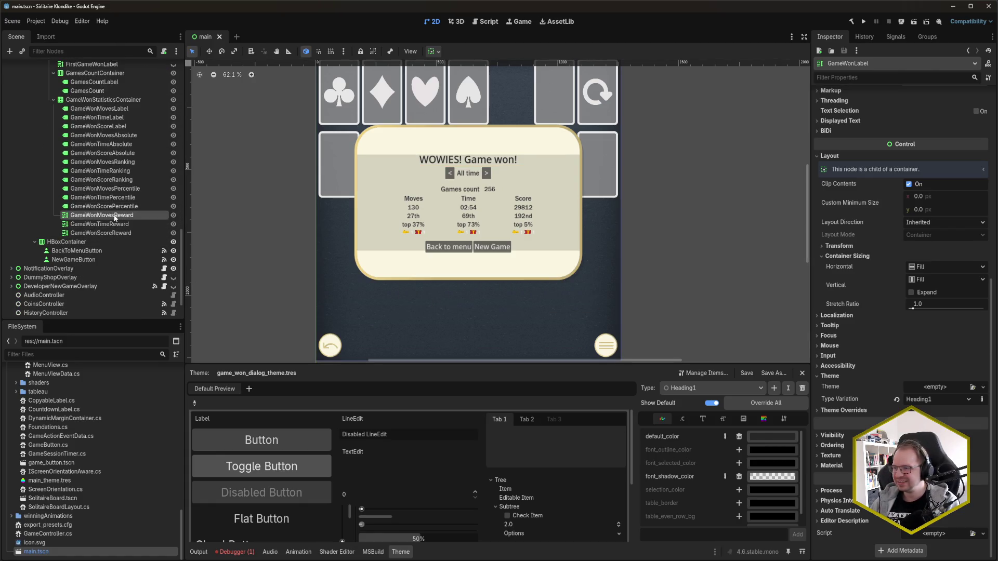
{"action": "scroll", "coordinate": [908, 376], "scroll_direction": "down", "scroll_amount": 4}
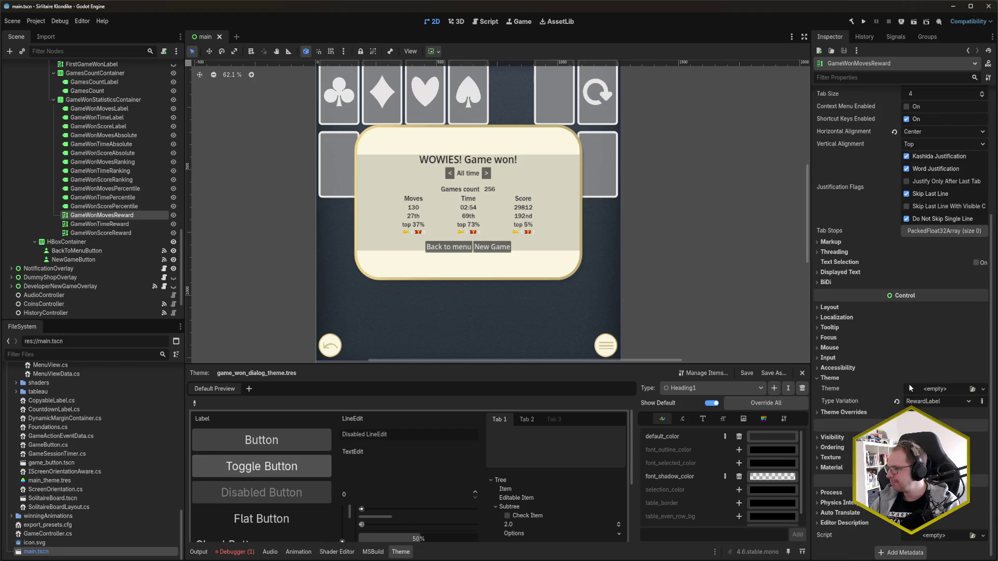
{"action": "left_click", "coordinate": [863, 413]}
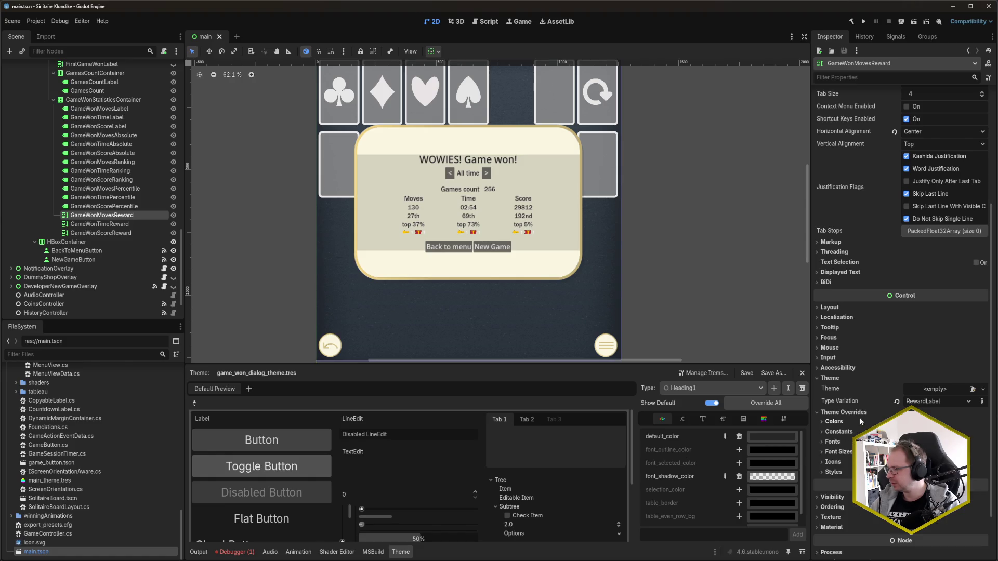
{"action": "left_click", "coordinate": [859, 414]}
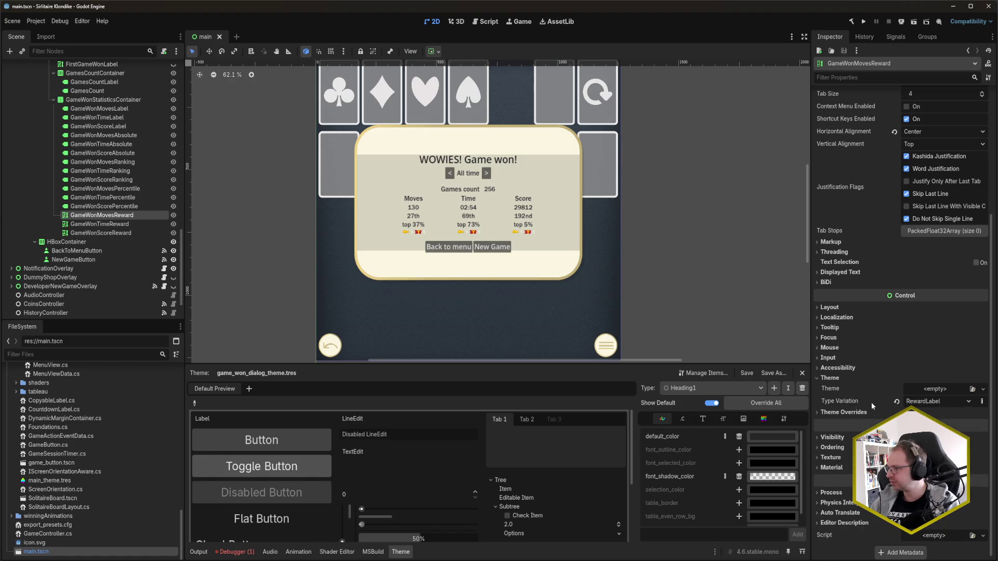
{"action": "scroll", "coordinate": [871, 402], "scroll_direction": "up", "scroll_amount": 5}
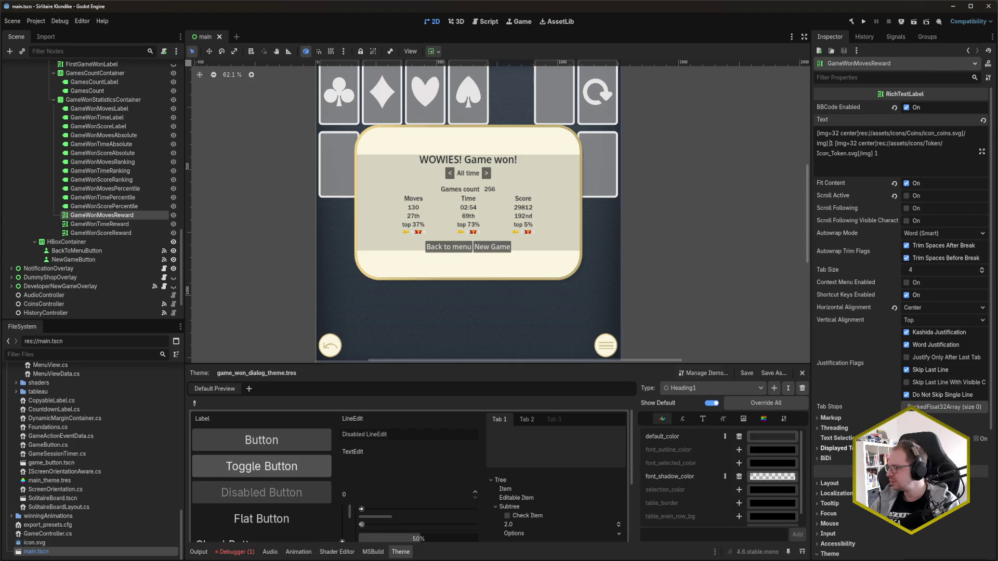
{"action": "scroll", "coordinate": [71, 221], "scroll_direction": "up", "scroll_amount": 3}
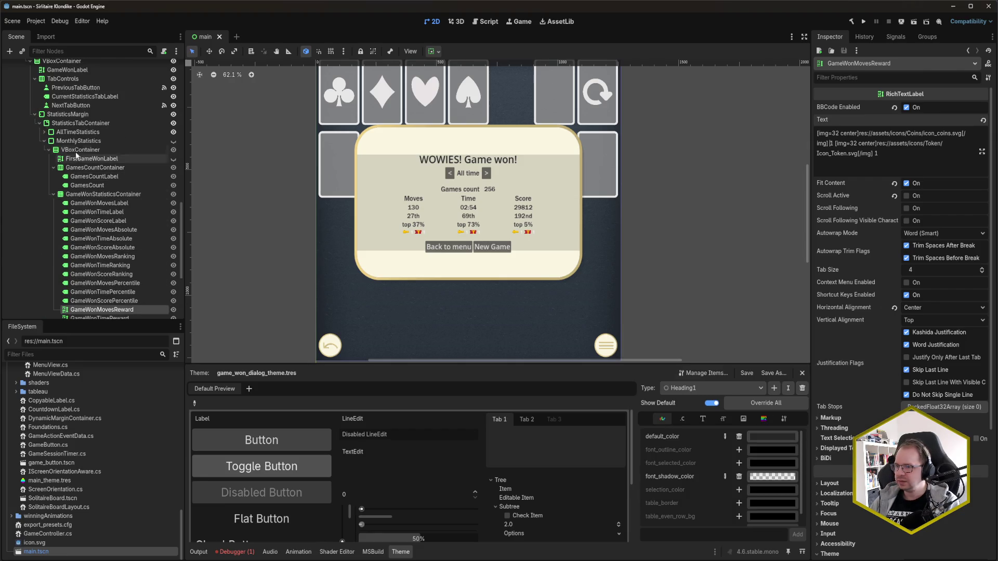
{"action": "scroll", "coordinate": [86, 105], "scroll_direction": "up", "scroll_amount": 5}
{"action": "left_click", "coordinate": [85, 102]}
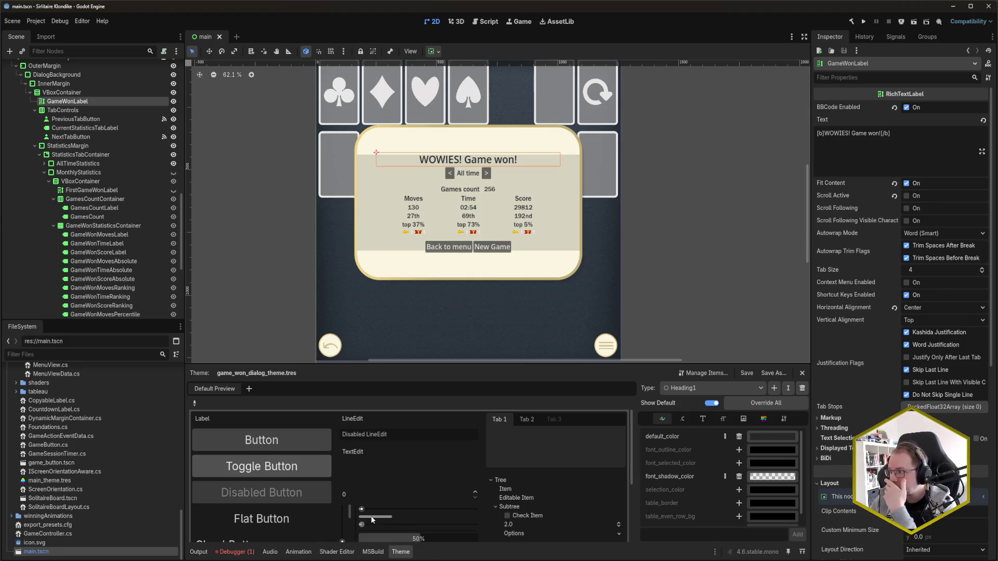
{"action": "scroll", "coordinate": [89, 273], "scroll_direction": "down", "scroll_amount": 5}
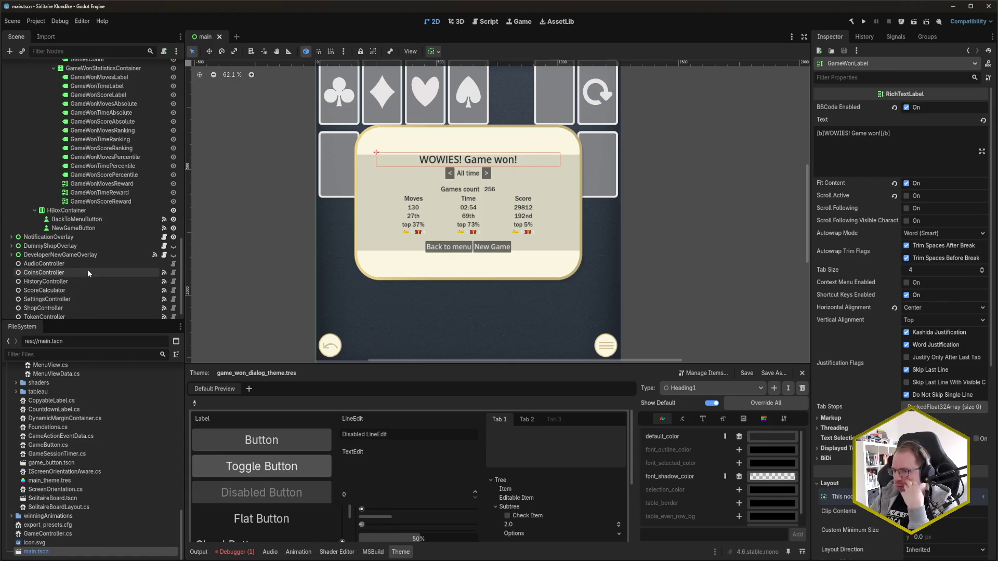
{"action": "left_click", "coordinate": [102, 184]}
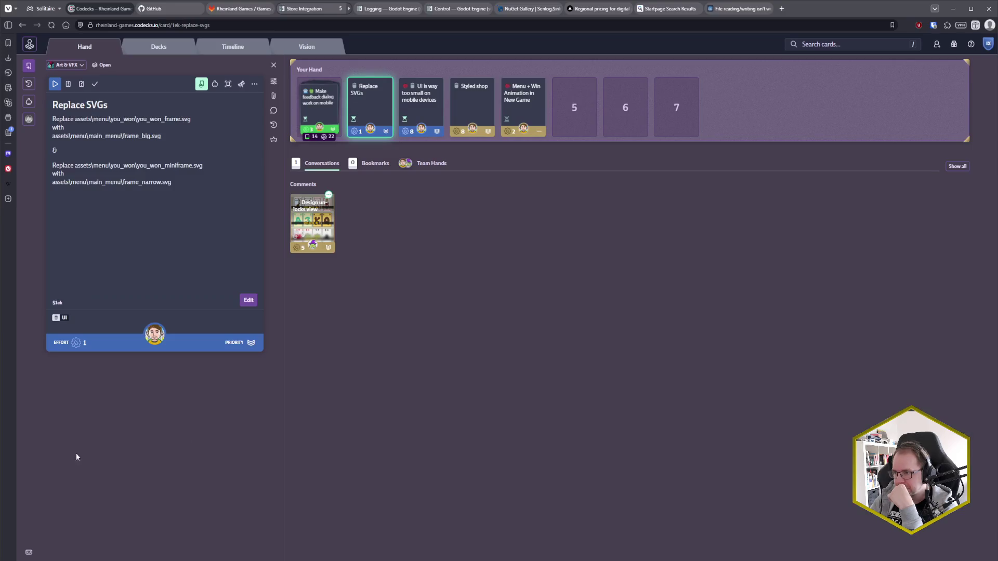
- Search the Godot docs for 'RichTextLabel' and open its class reference page
{"action": "left_click", "coordinate": [52, 524]}
{"action": "left_click", "coordinate": [388, 9]}
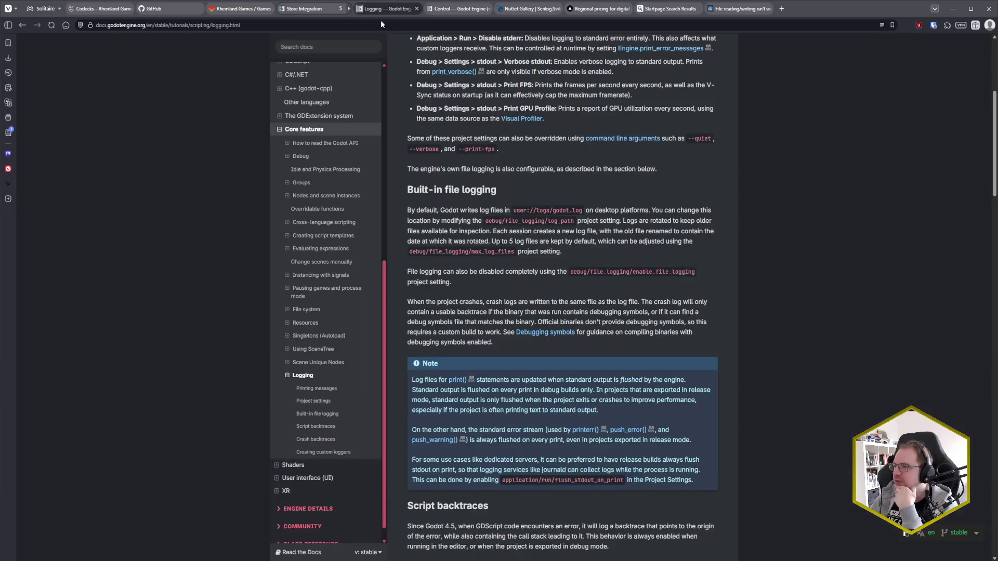
{"action": "left_click", "coordinate": [317, 47]}
{"action": "type", "text": "RichTextL"}
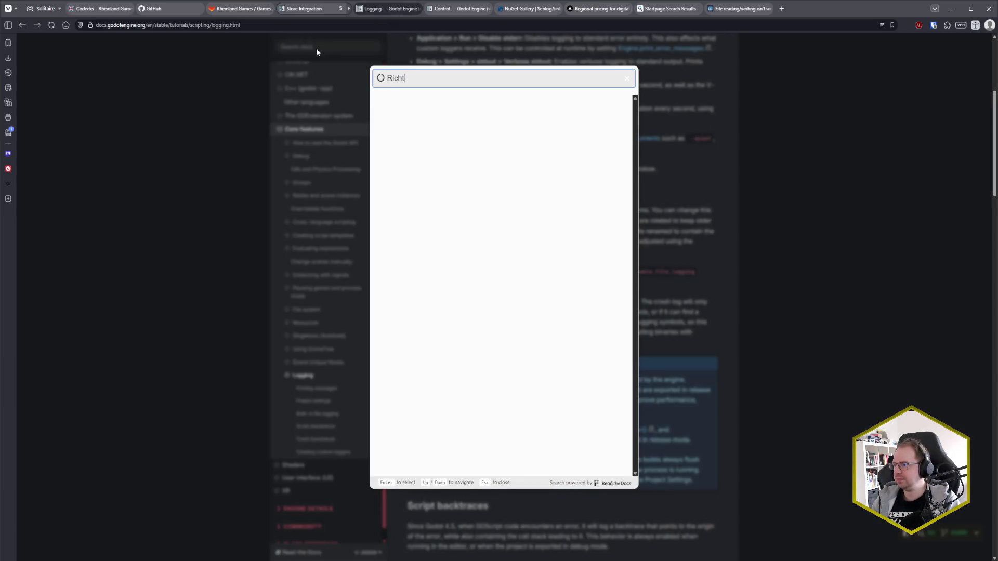
{"action": "type", "text": "abel"}
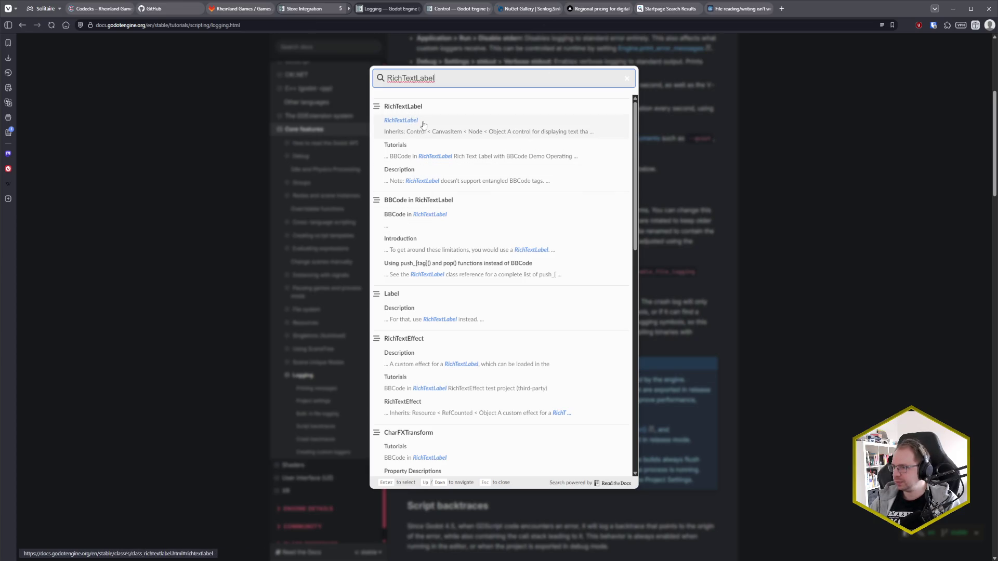
{"action": "left_click", "coordinate": [440, 120]}
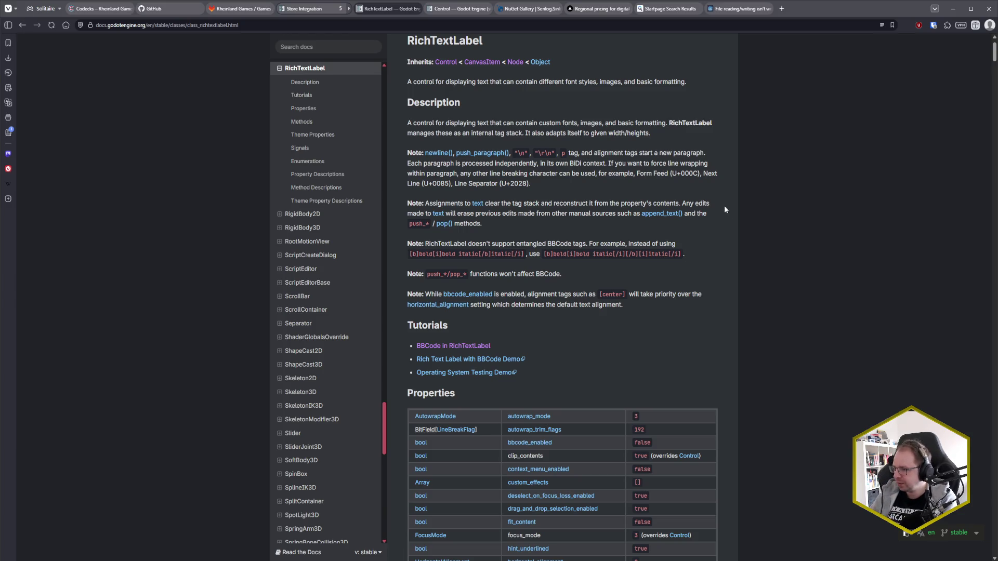
- Follow the 'BBCode in RichTextLabel' link under the page's Tutorials section
{"action": "scroll", "coordinate": [726, 223], "scroll_direction": "down", "scroll_amount": 1}
{"action": "scroll", "coordinate": [757, 290], "scroll_direction": "down", "scroll_amount": 4}
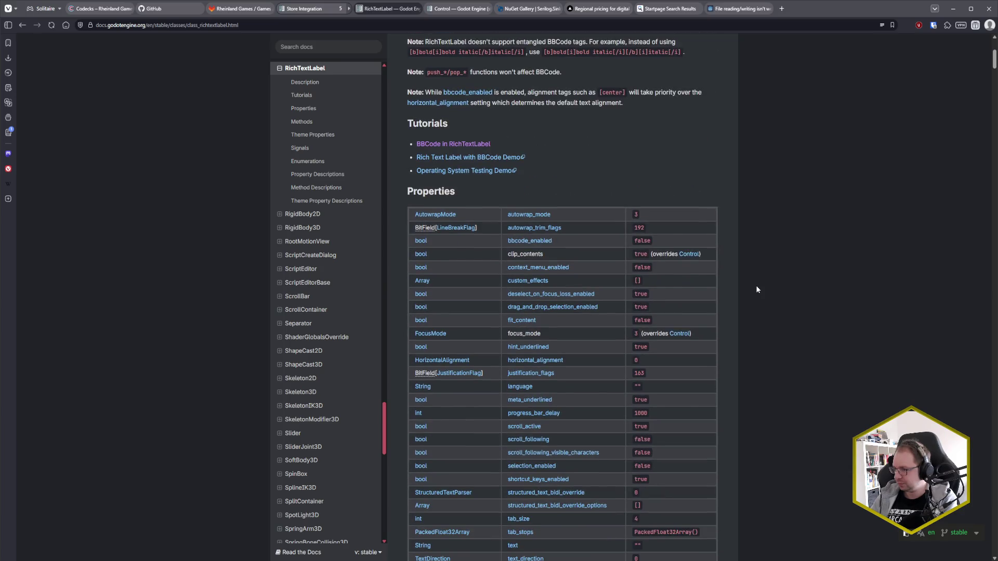
{"action": "scroll", "coordinate": [756, 290], "scroll_direction": "up", "scroll_amount": 6}
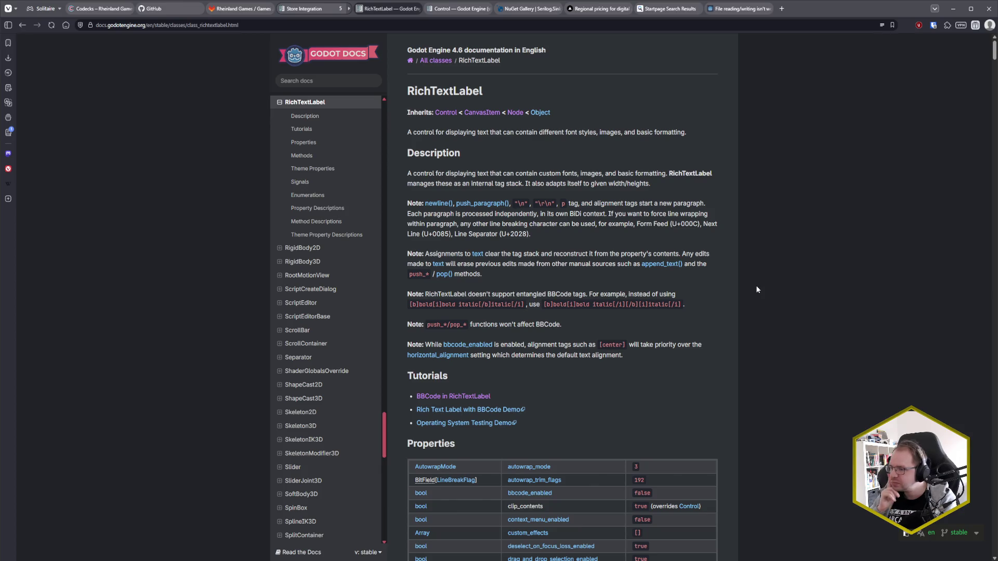
{"action": "left_click", "coordinate": [452, 396]}
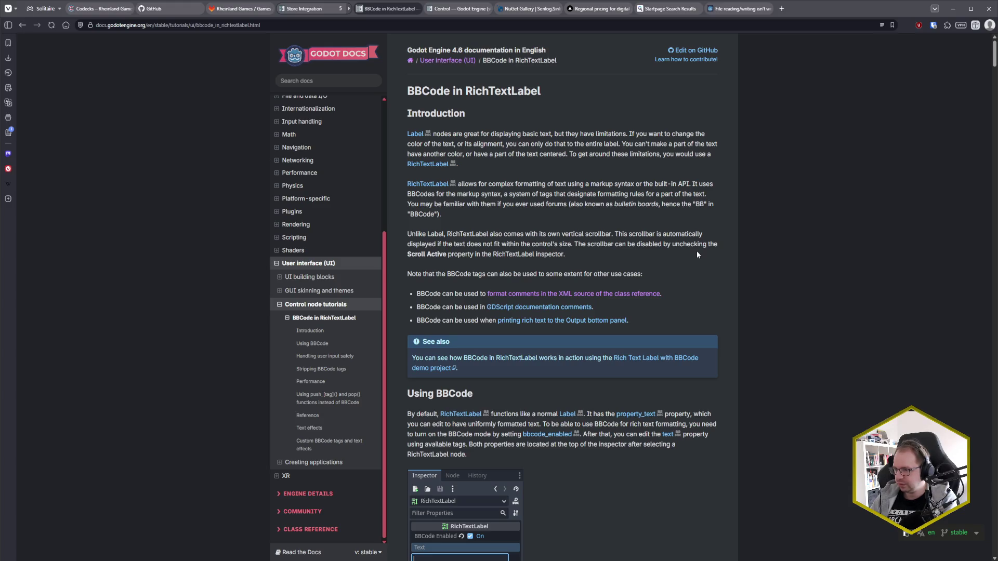
- Find 'theme' on the BBCode tutorial page, stepping through to match 6 of 6, then dismiss the search
{"action": "scroll", "coordinate": [762, 268], "scroll_direction": "down", "scroll_amount": 2}
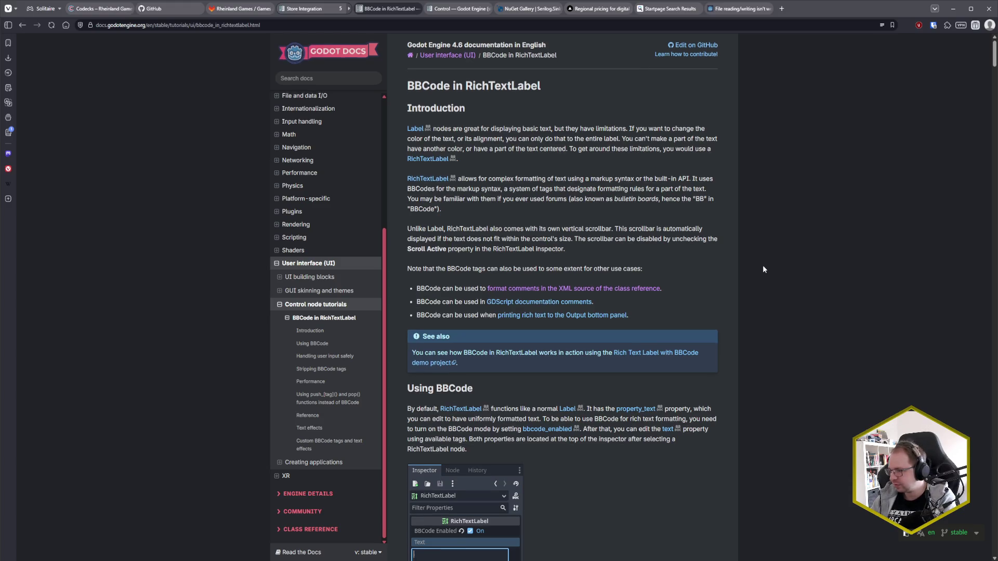
{"action": "scroll", "coordinate": [762, 269], "scroll_direction": "up", "scroll_amount": 3}
{"action": "key", "text": "ctrl+f"}
{"action": "type", "text": "theme"}
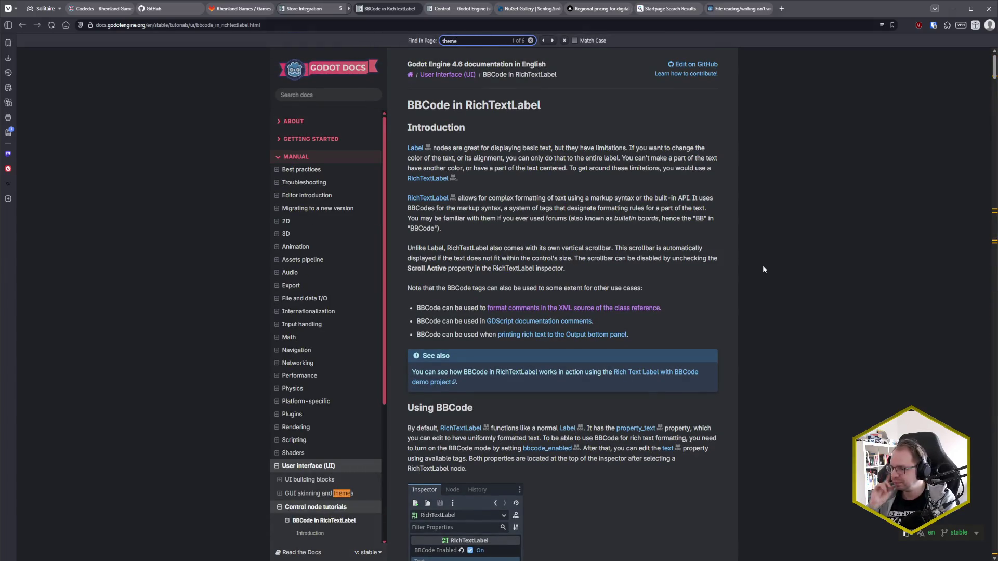
{"action": "key", "text": "Return"}
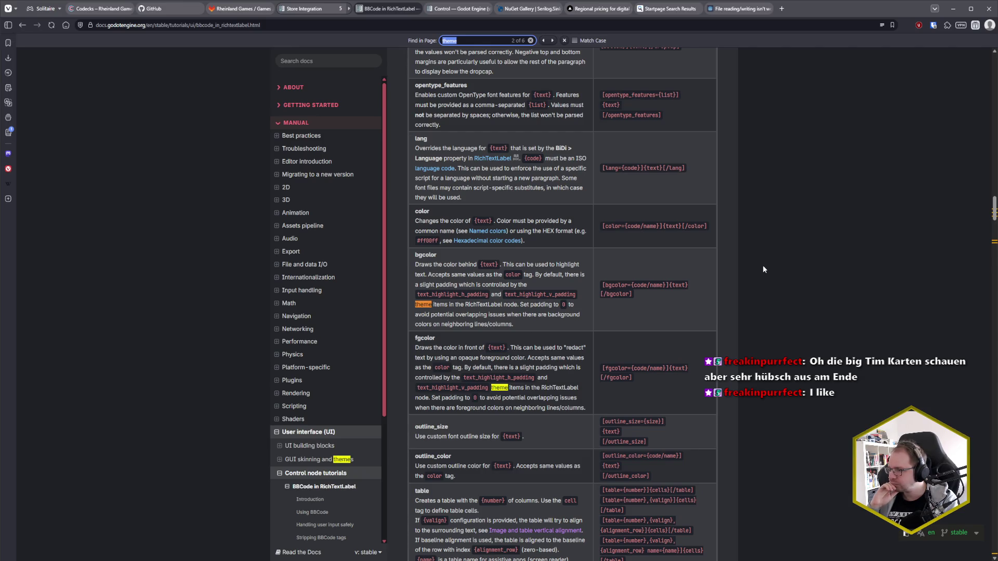
{"action": "key", "text": "Return"}
{"action": "key", "text": "Return"}
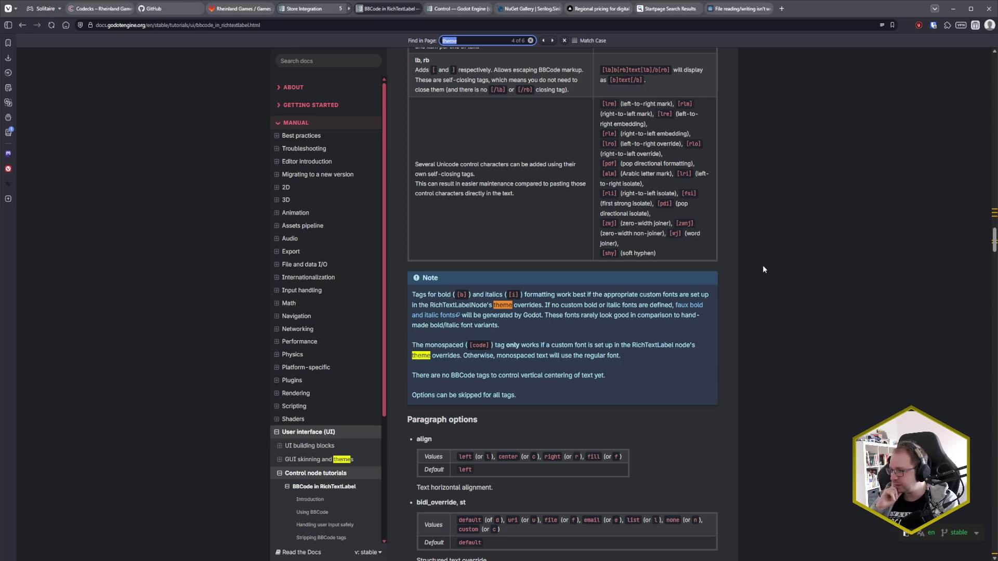
{"action": "key", "text": "Return"}
{"action": "key", "text": "Return"}
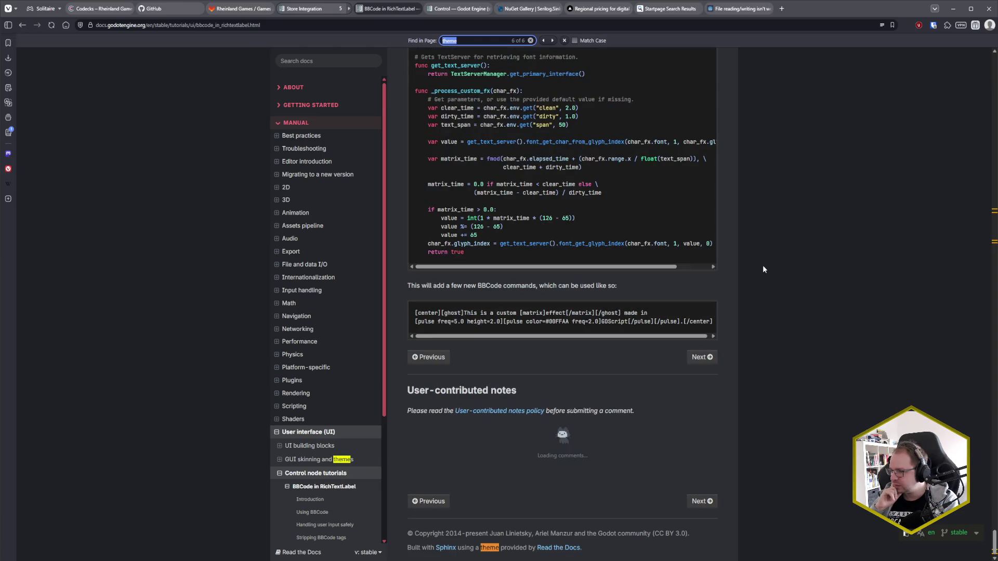
{"action": "key", "text": "Escape"}
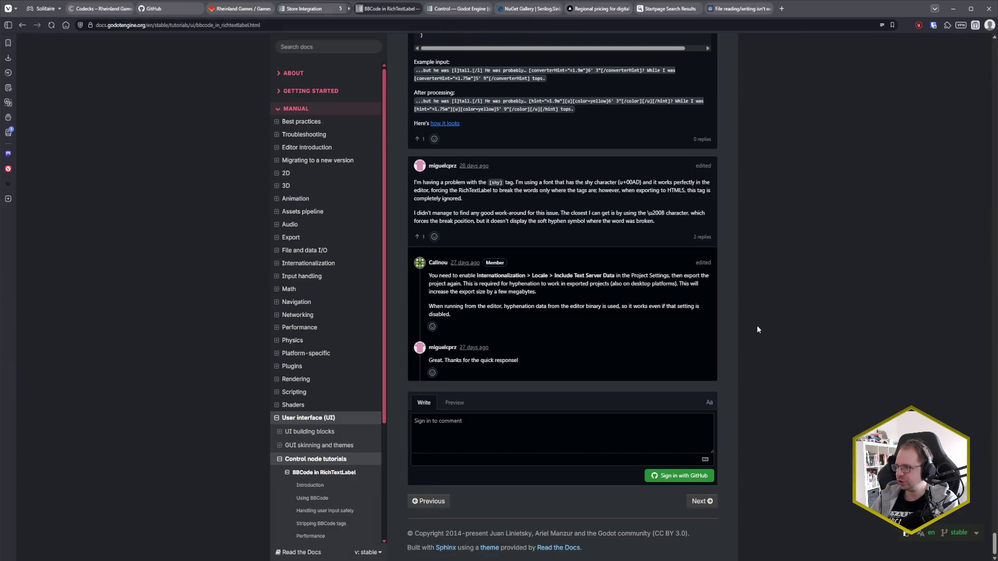
- Scroll to the user-contributed notes showing the named colour constants cheatsheet comment
{"action": "scroll", "coordinate": [763, 375], "scroll_direction": "up", "scroll_amount": 7}
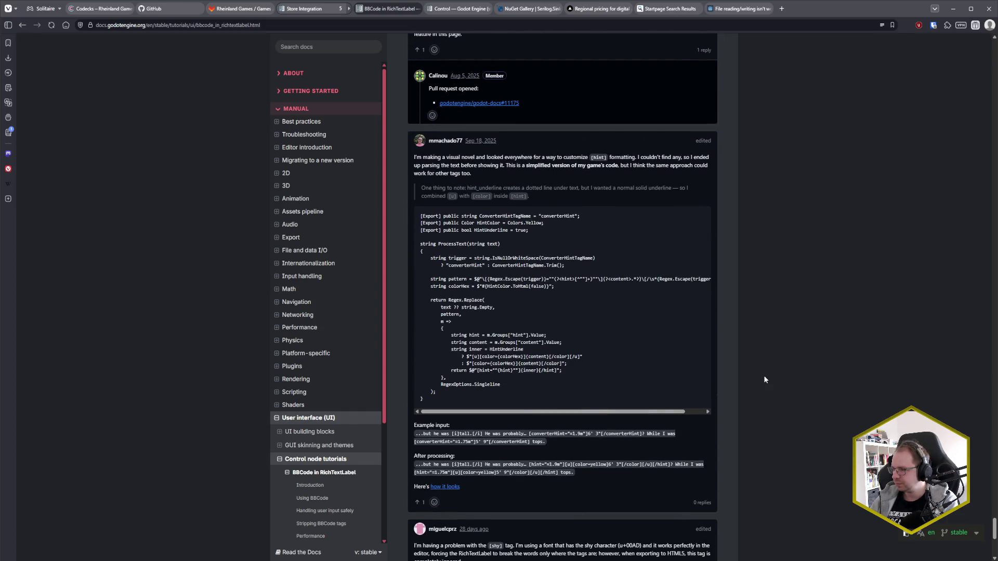
{"action": "scroll", "coordinate": [764, 379], "scroll_direction": "up", "scroll_amount": 10}
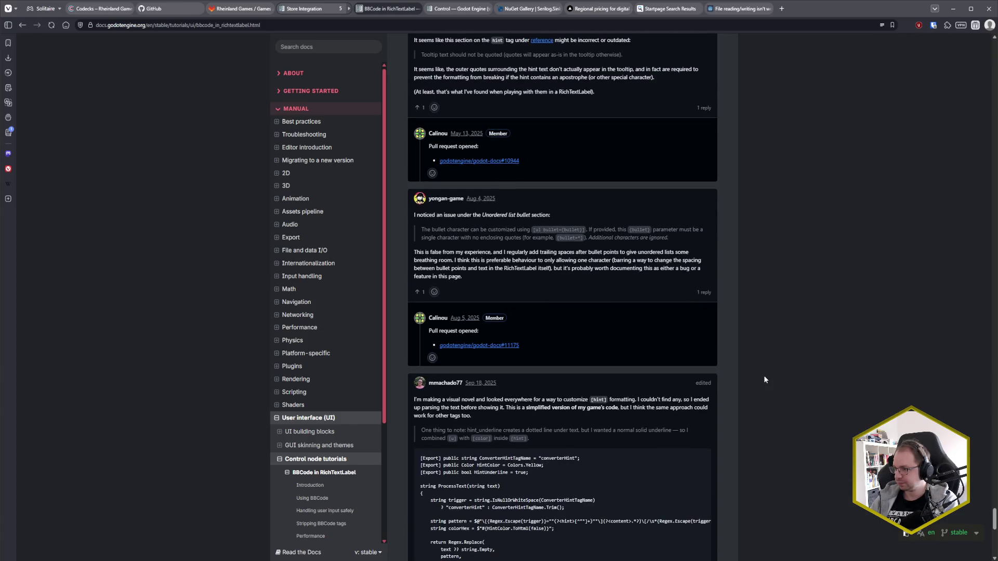
{"action": "scroll", "coordinate": [764, 380], "scroll_direction": "up", "scroll_amount": 12}
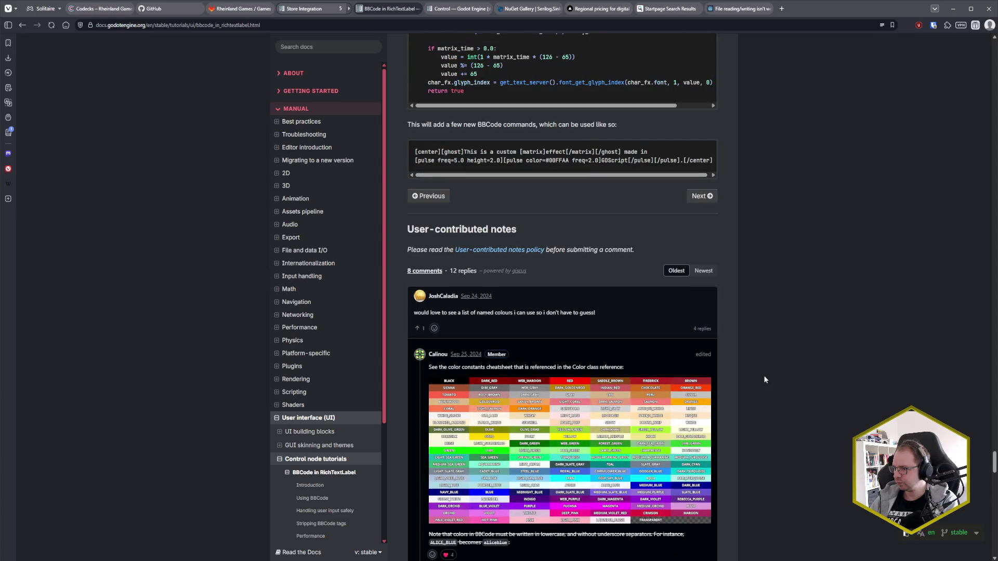
{"action": "scroll", "coordinate": [764, 379], "scroll_direction": "down", "scroll_amount": 1}
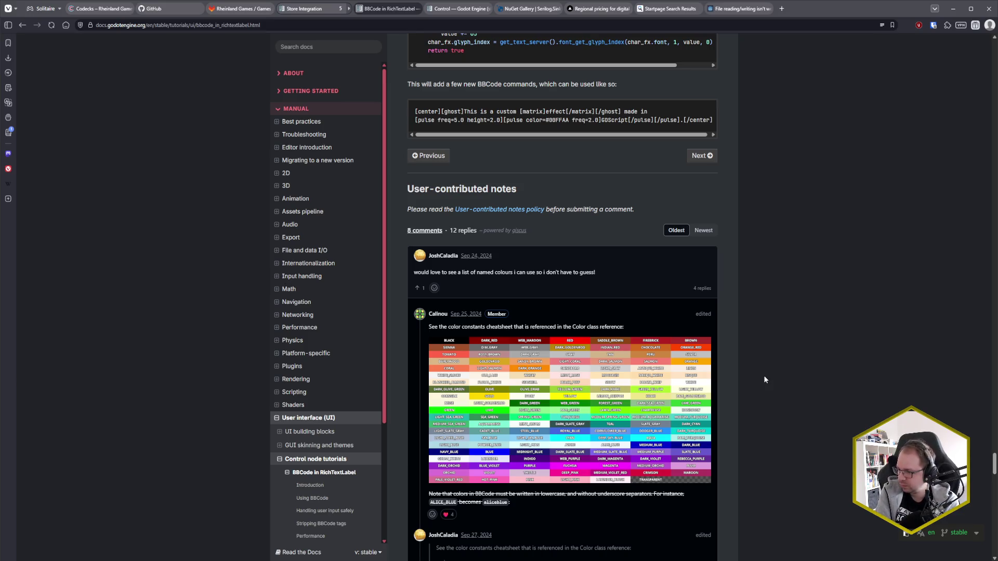
{"action": "scroll", "coordinate": [763, 378], "scroll_direction": "down", "scroll_amount": 3}
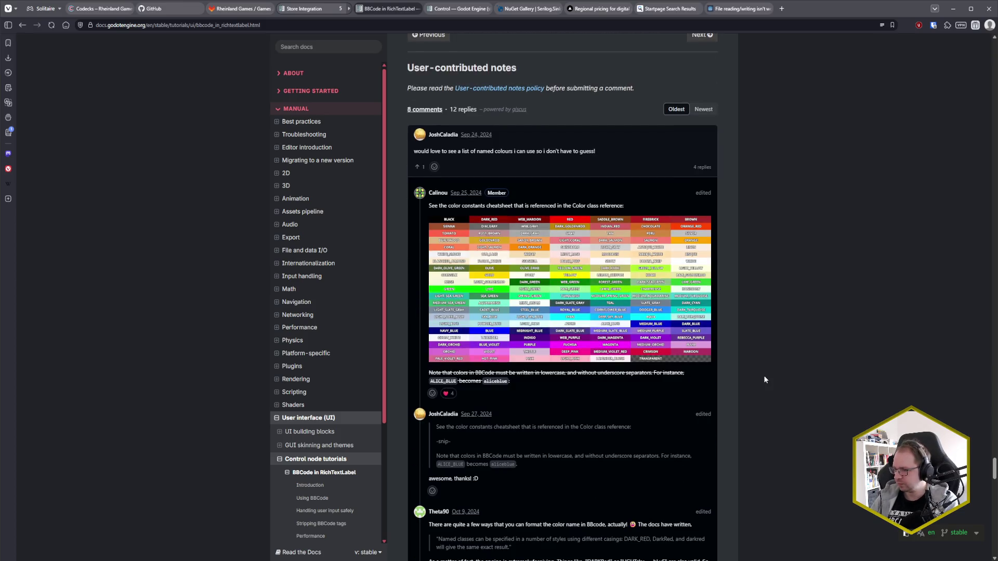